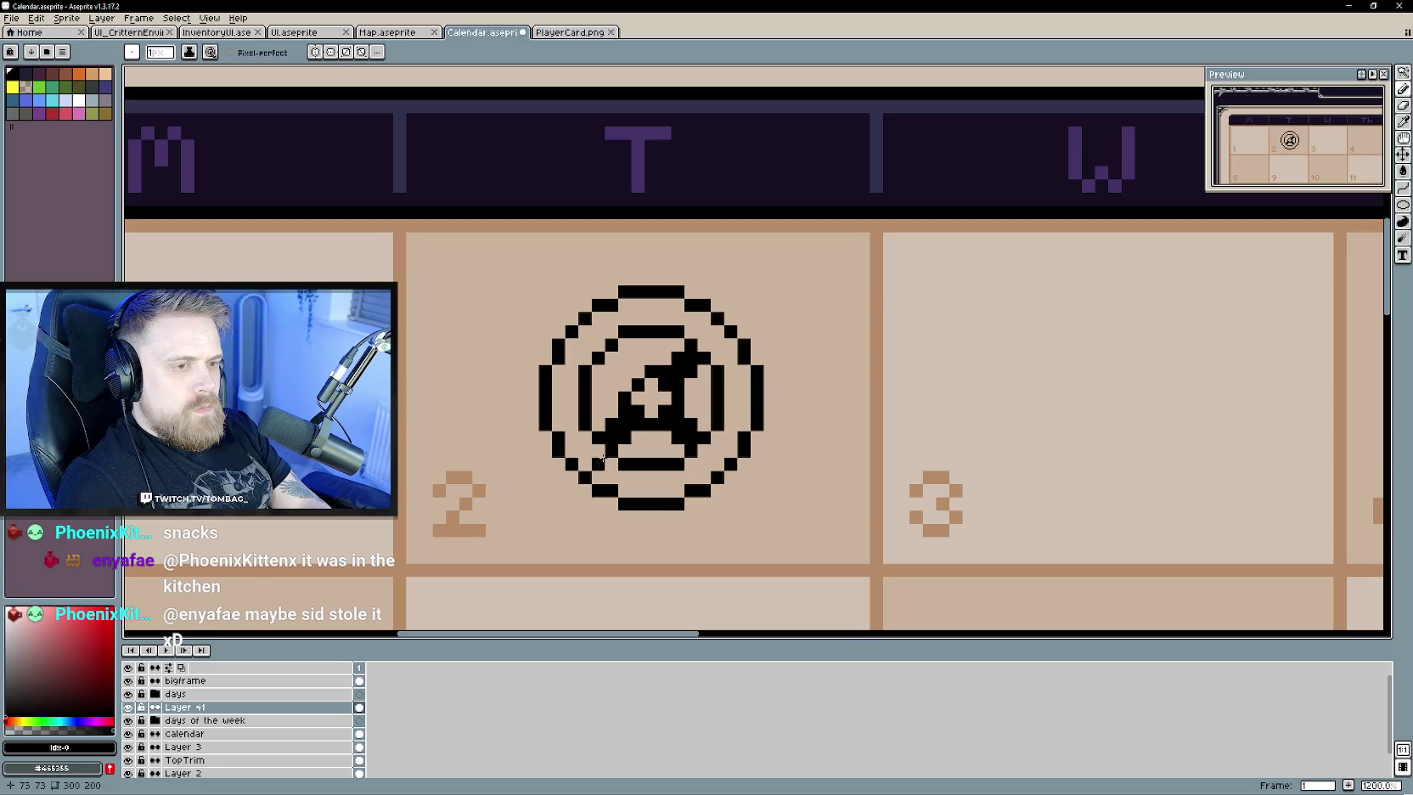
# - Fill the day-2 emblem's inner arms with solid black pixels using the Pencil
pyautogui.moveTo(625, 362)
pyautogui.mouseDown()
pyautogui.moveTo(612, 367)
pyautogui.moveTo(650, 362)
pyautogui.mouseUp()
pyautogui.click(701, 398)
pyautogui.click(600, 398)
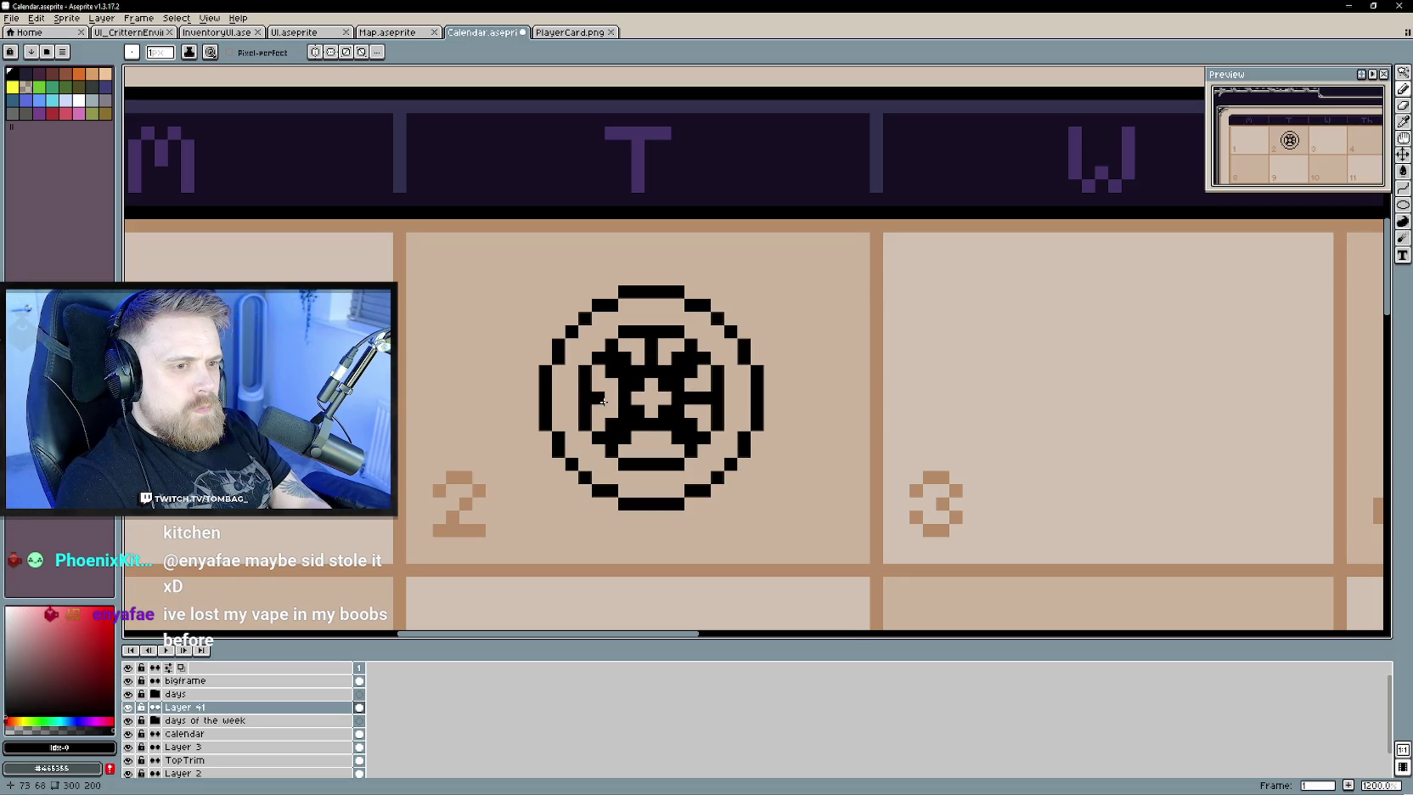
pyautogui.click(650, 437)
pyautogui.scroll(-3, 667, 477)
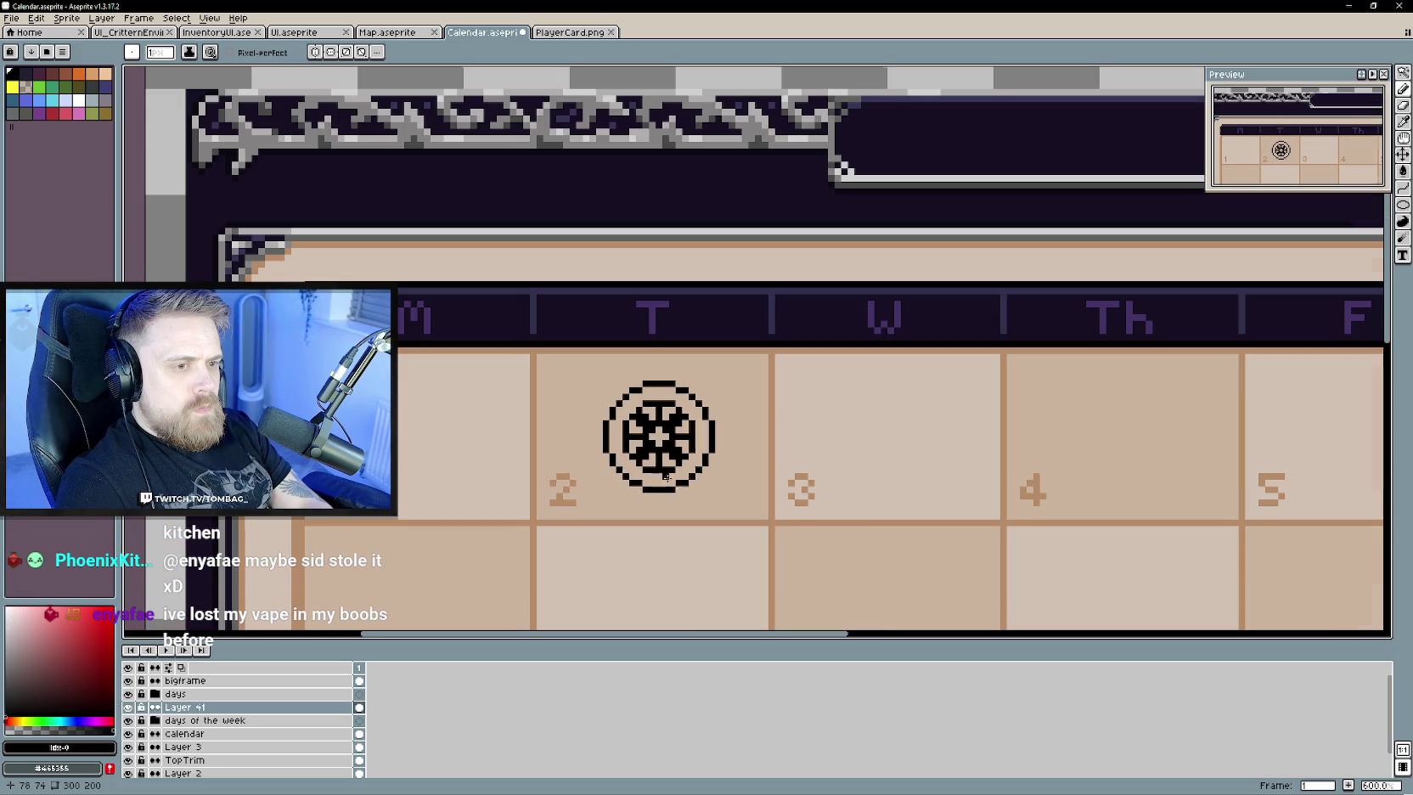
pyautogui.scroll(1, 710, 513)
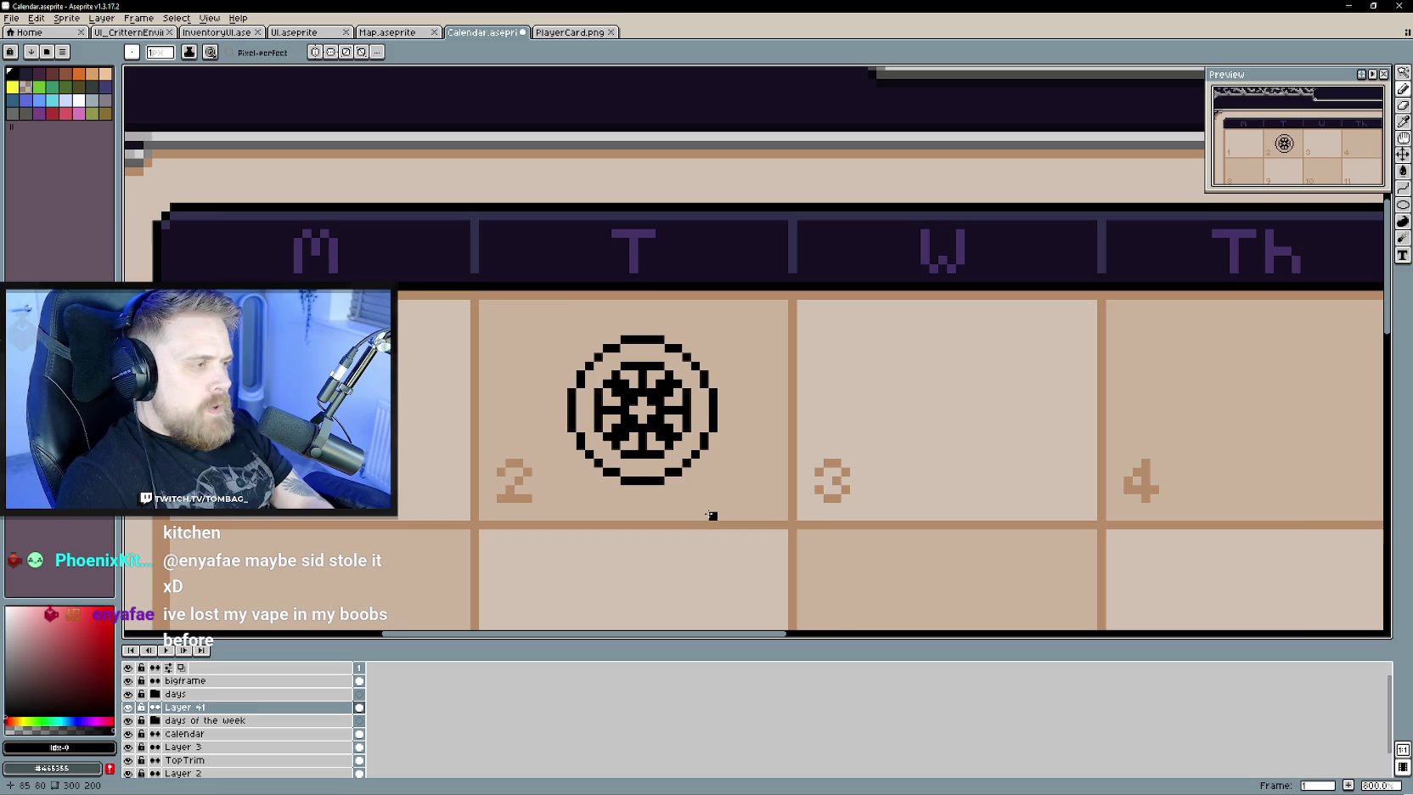
pyautogui.scroll(1, 712, 514)
pyautogui.scroll(-2, 696, 484)
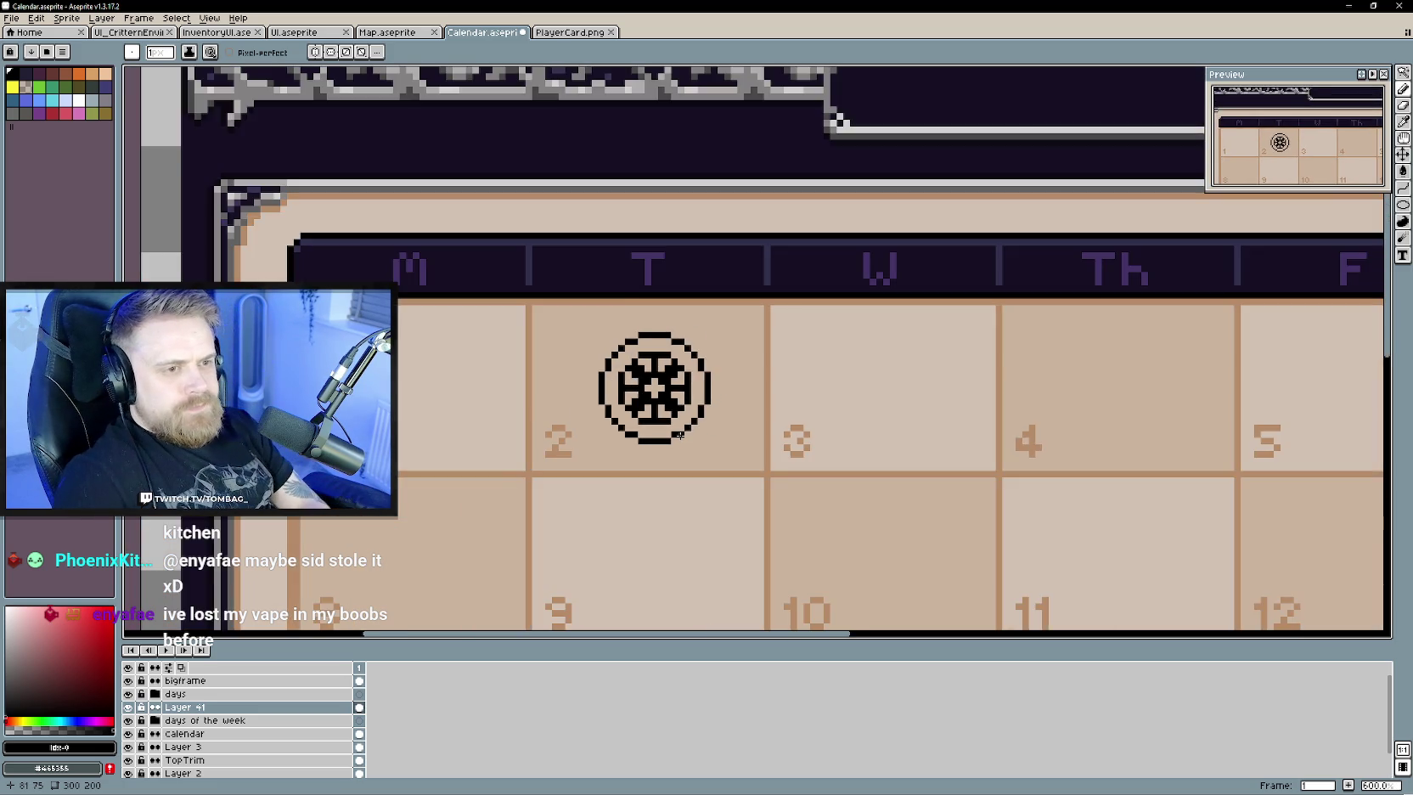
pyautogui.scroll(1, 713, 472)
pyautogui.scroll(-2, 717, 466)
pyautogui.scroll(2, 718, 466)
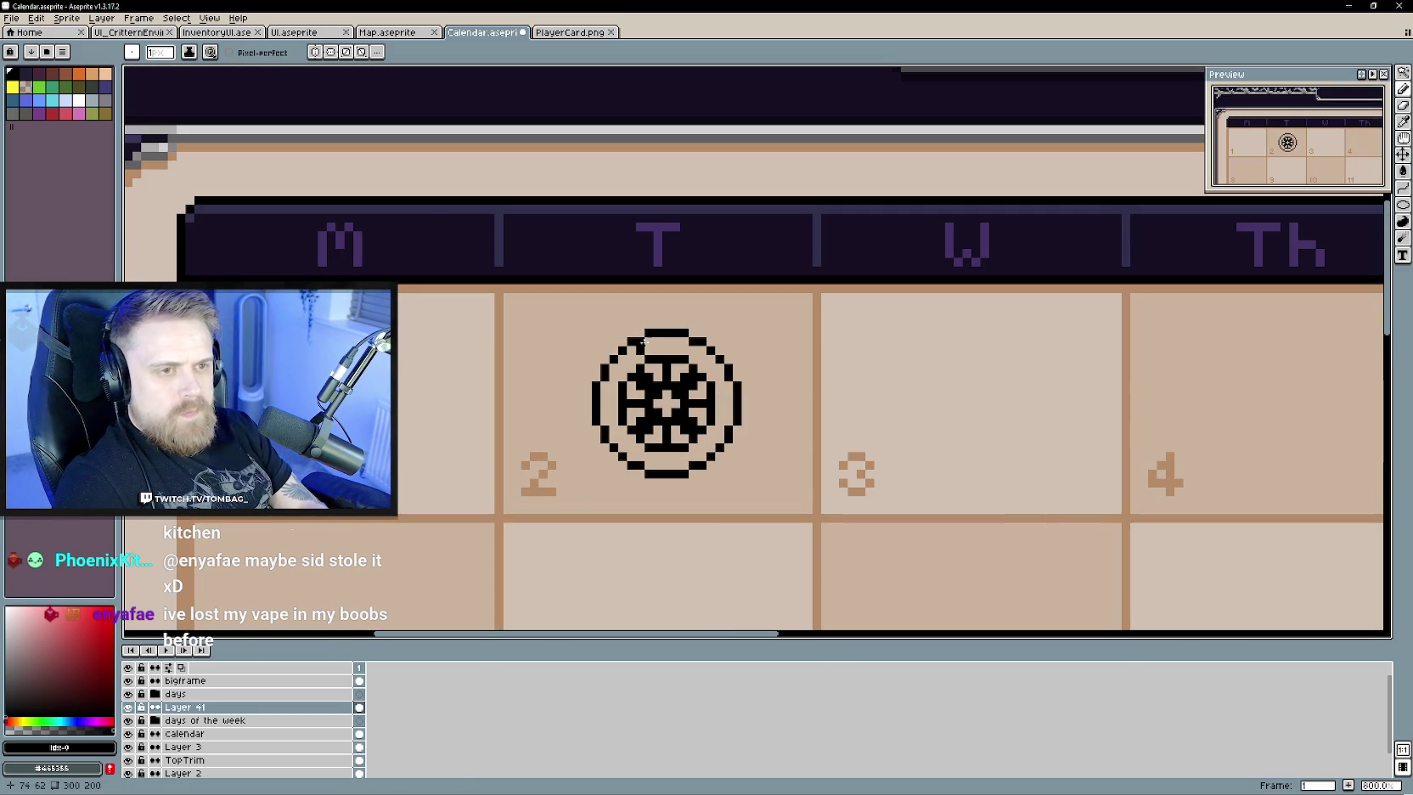
pyautogui.click(39, 74)
# - Bucket-fill the emblem's inner pattern and each black ring segment with dark purple
pyautogui.press('g')
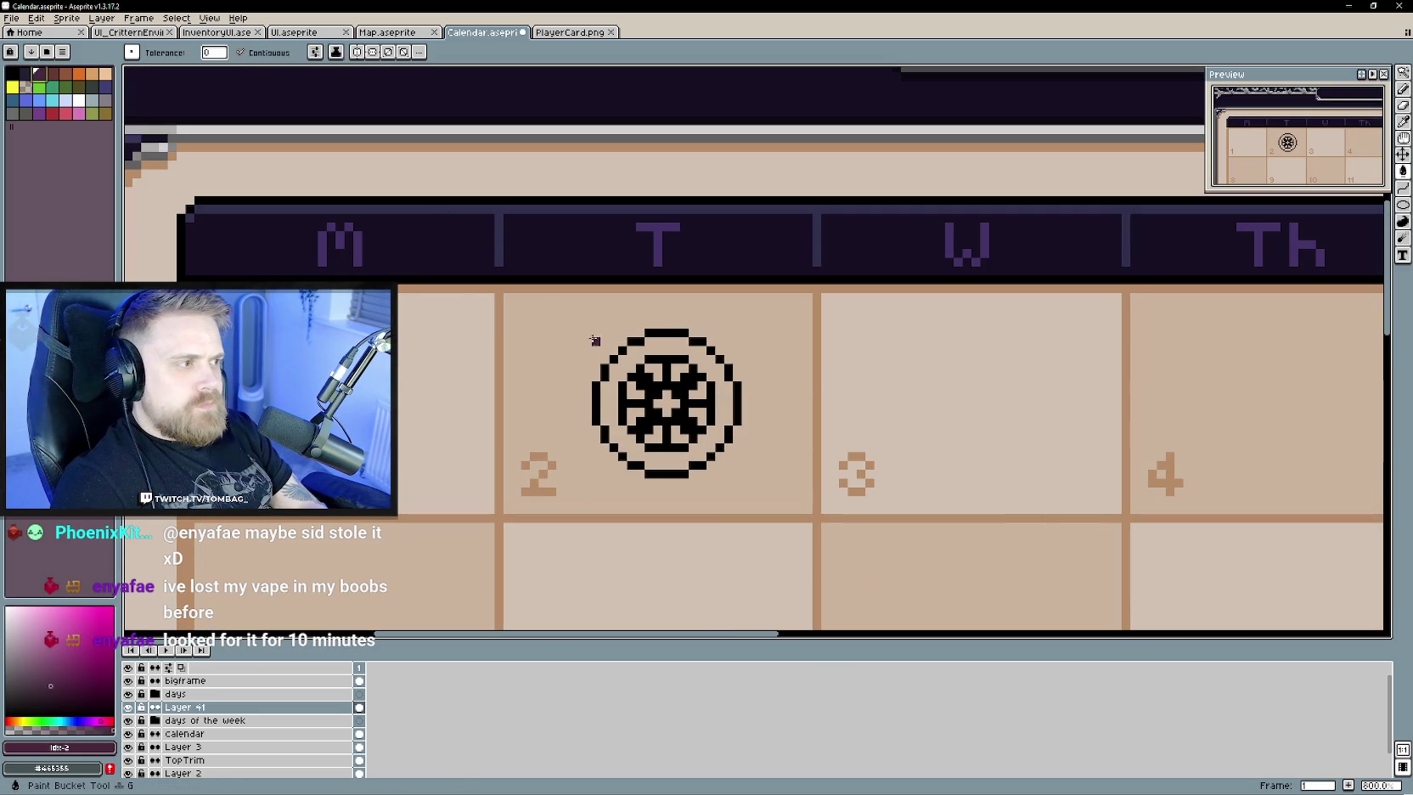
pyautogui.click(675, 413)
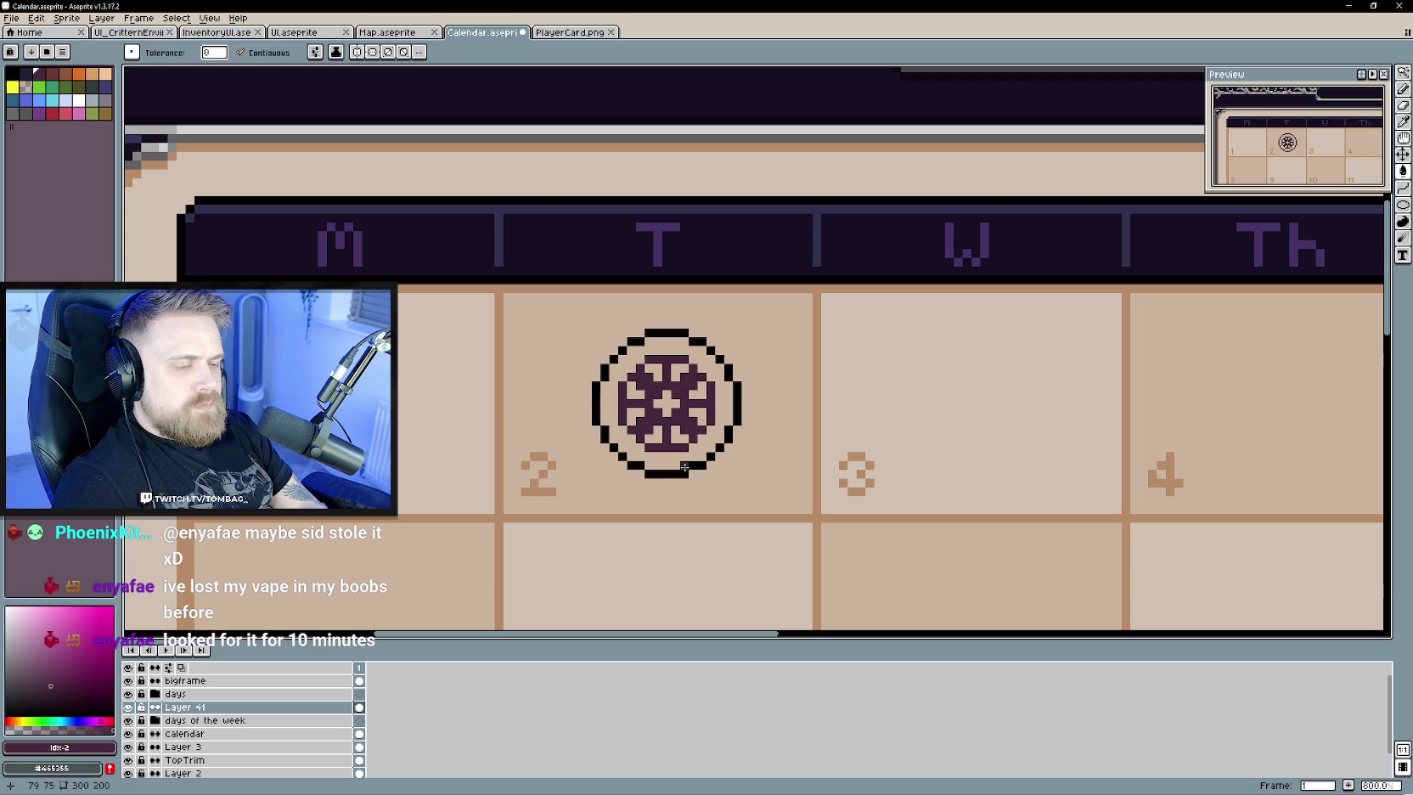
pyautogui.press('b')
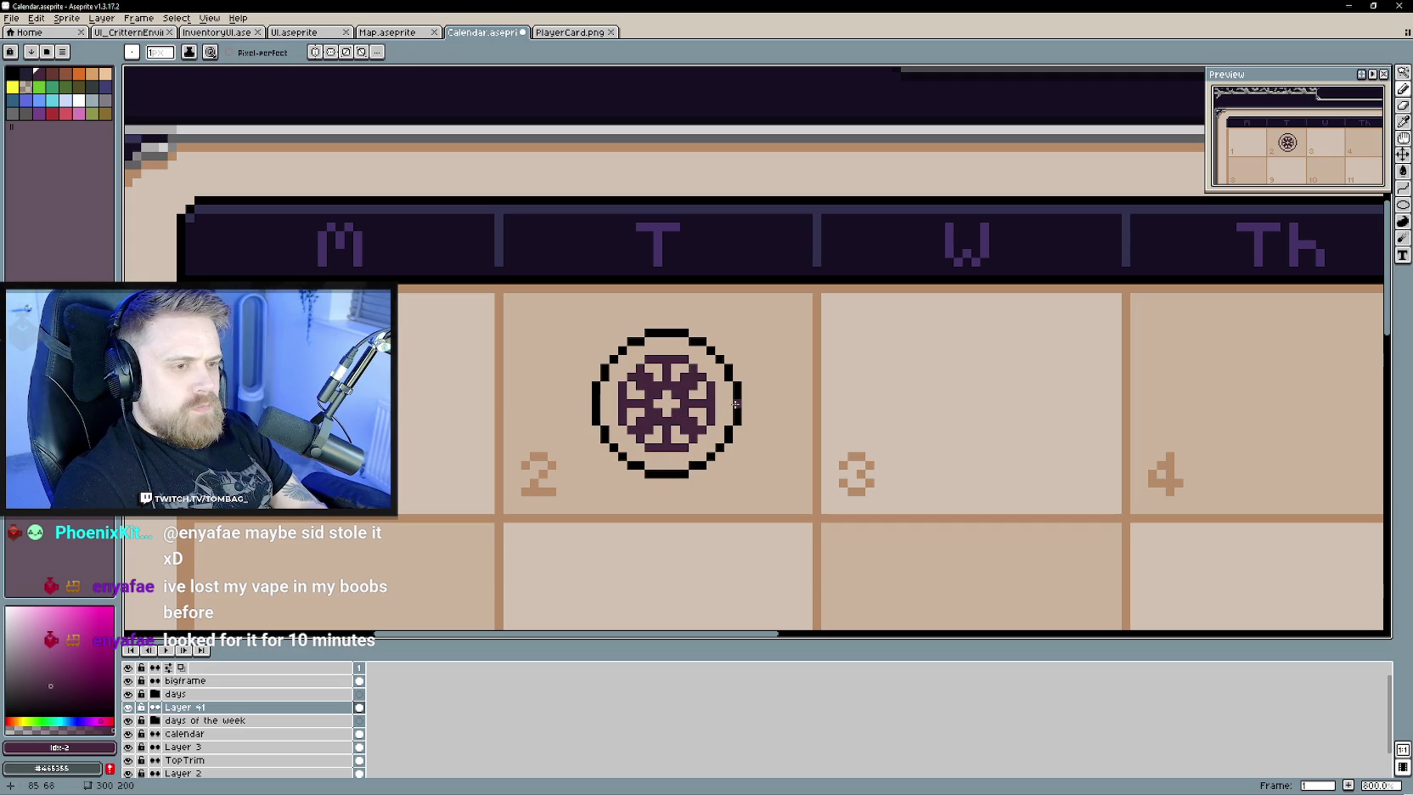
pyautogui.press('g')
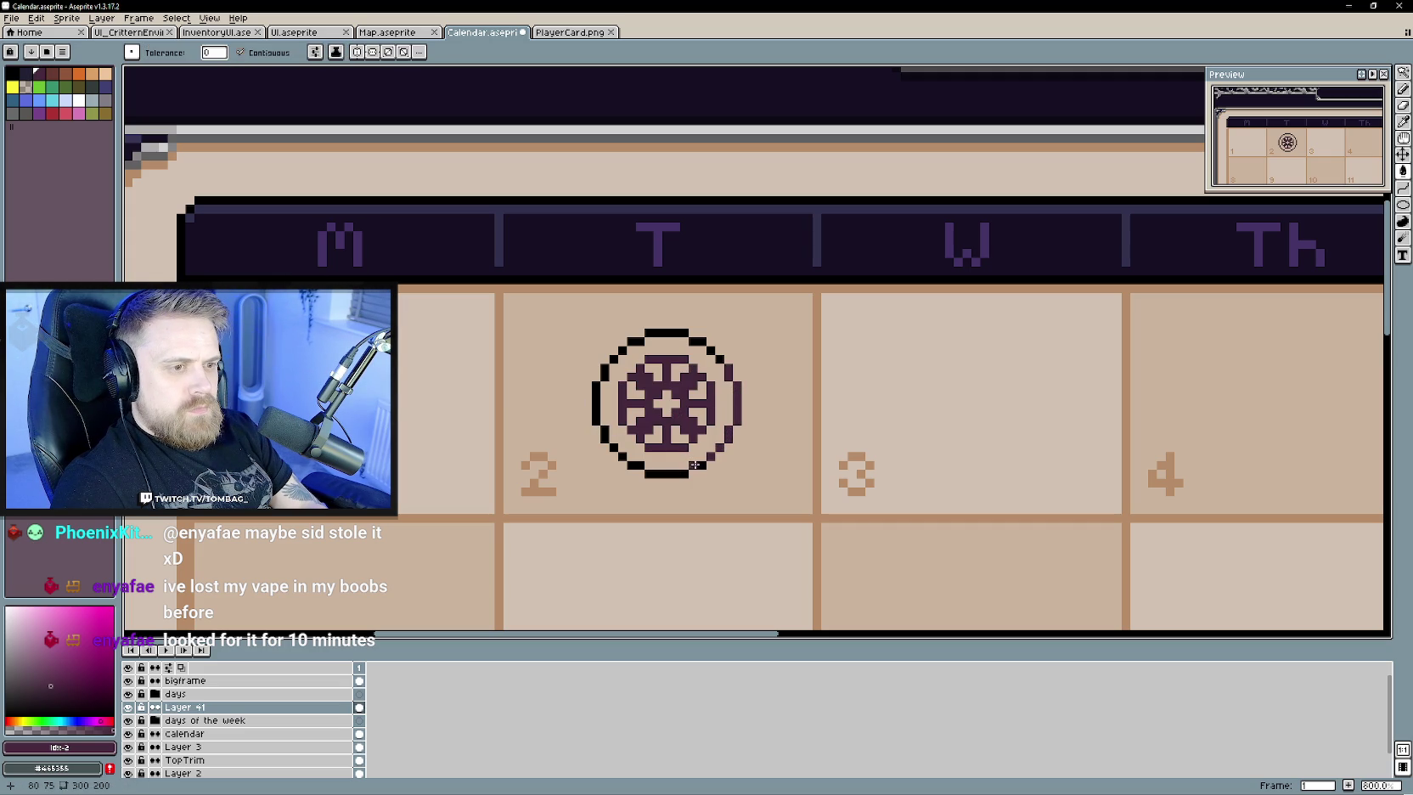
pyautogui.click(605, 438)
pyautogui.click(597, 404)
pyautogui.click(604, 371)
pyautogui.click(623, 350)
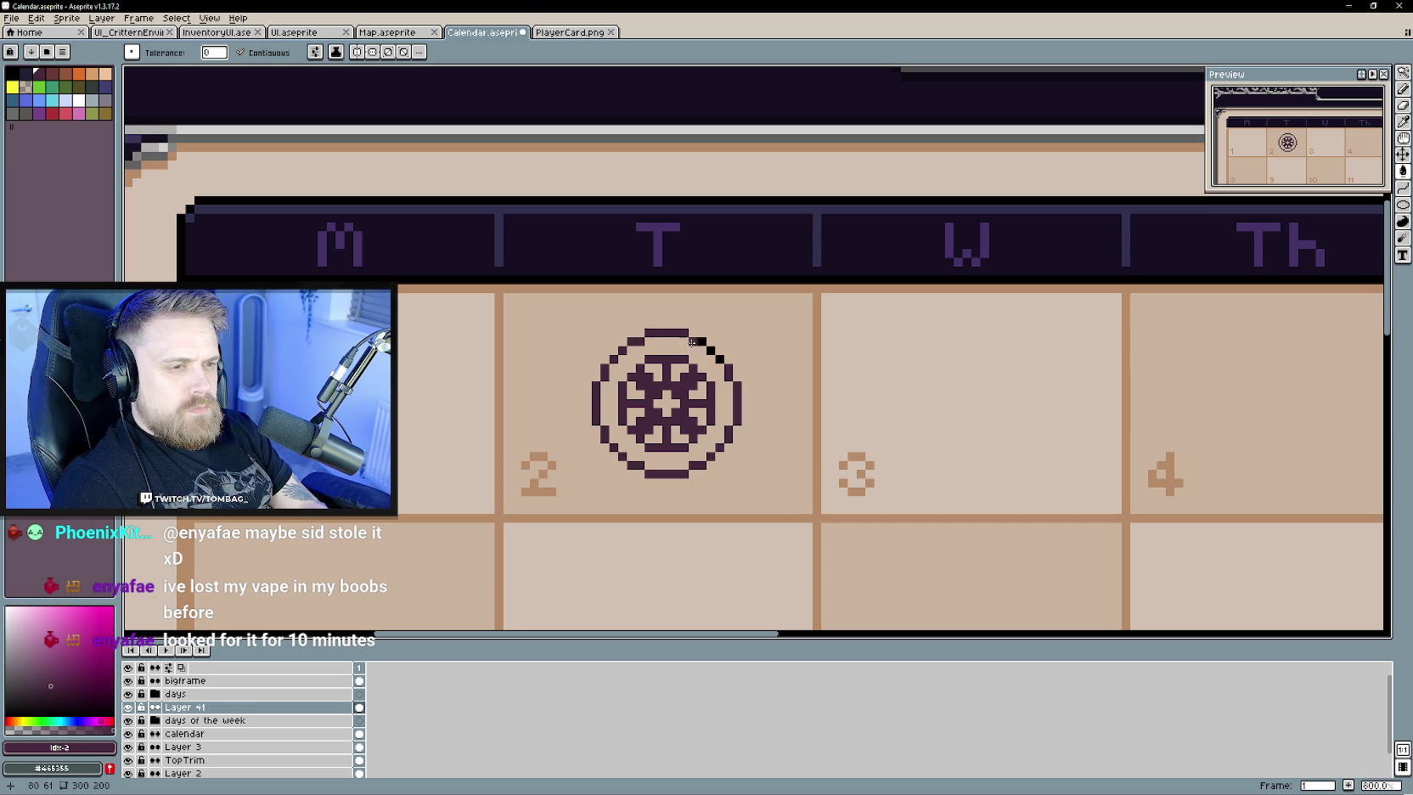
pyautogui.click(718, 356)
# - Eyedrop the emblem's dark purple, lighten it to mauve, and fill the disc with it
pyautogui.press('b')
pyautogui.press('i')
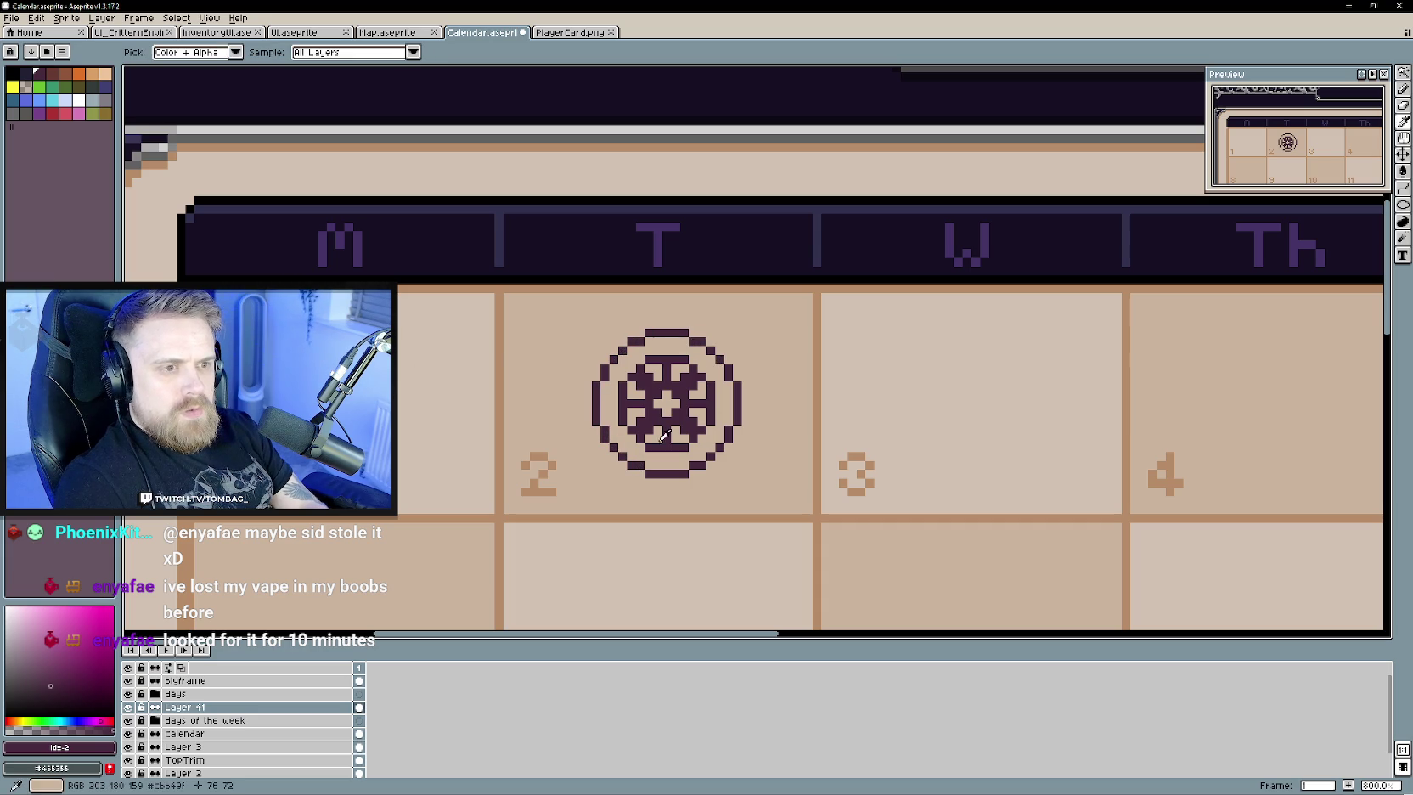
pyautogui.click(59, 81)
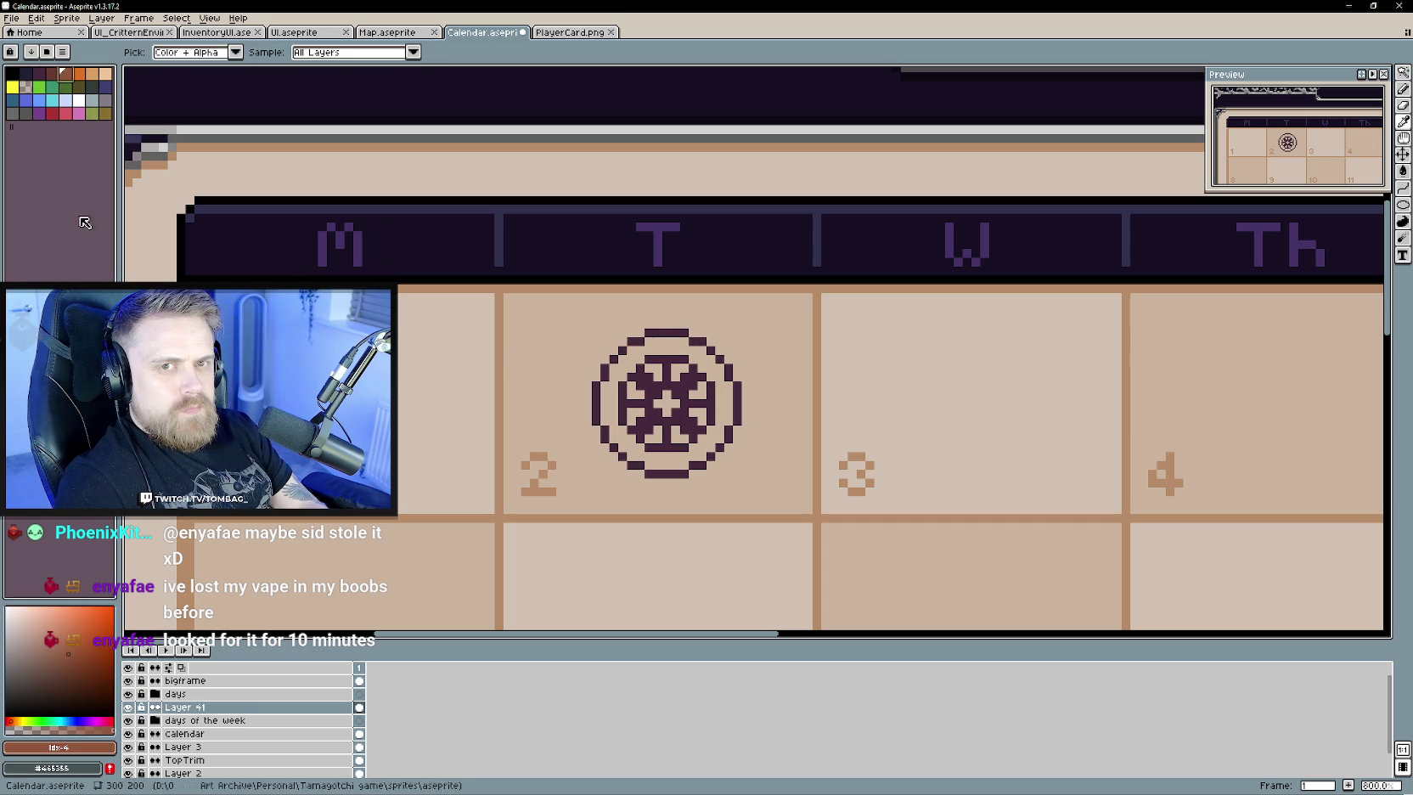
pyautogui.press('g')
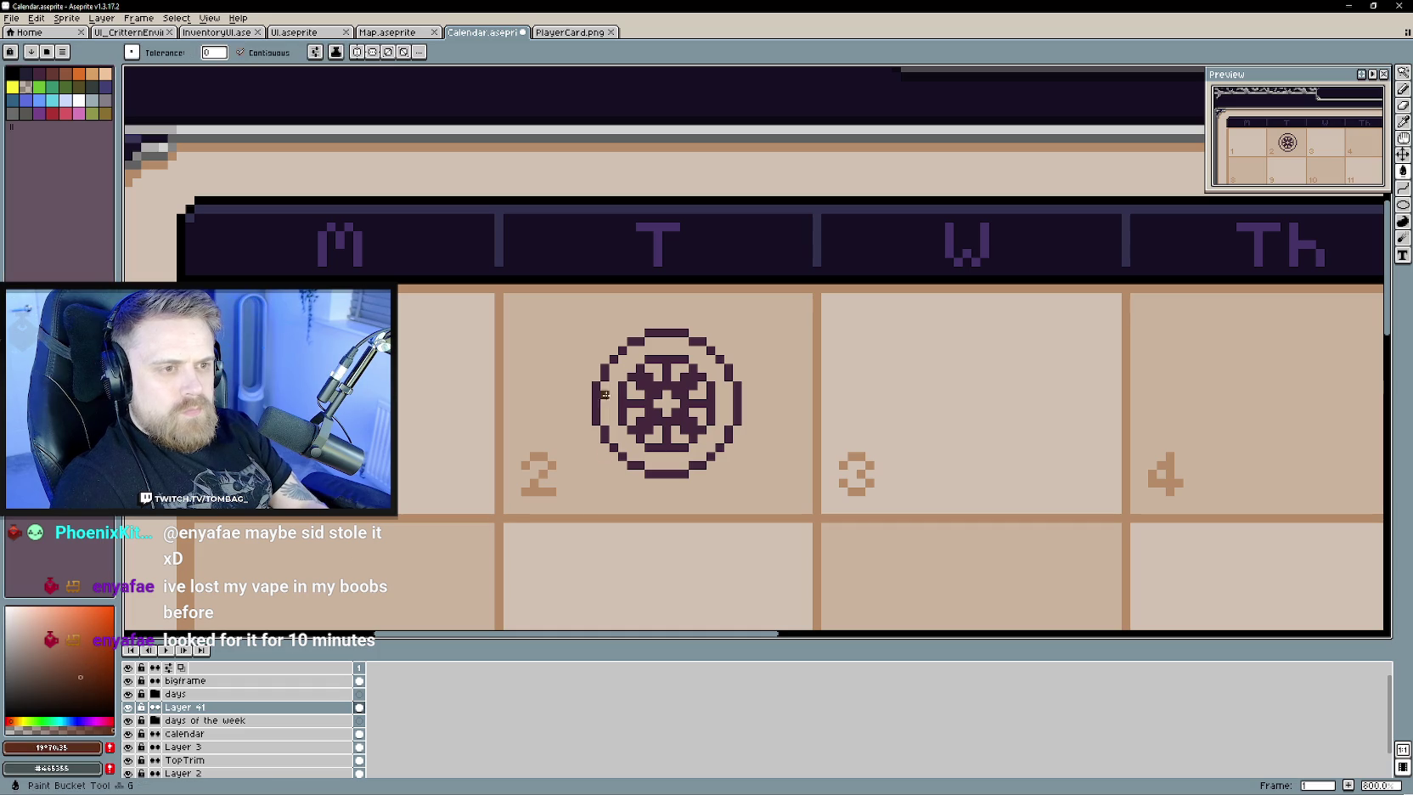
pyautogui.click(638, 353)
pyautogui.hotkey('ctrl', 'z')
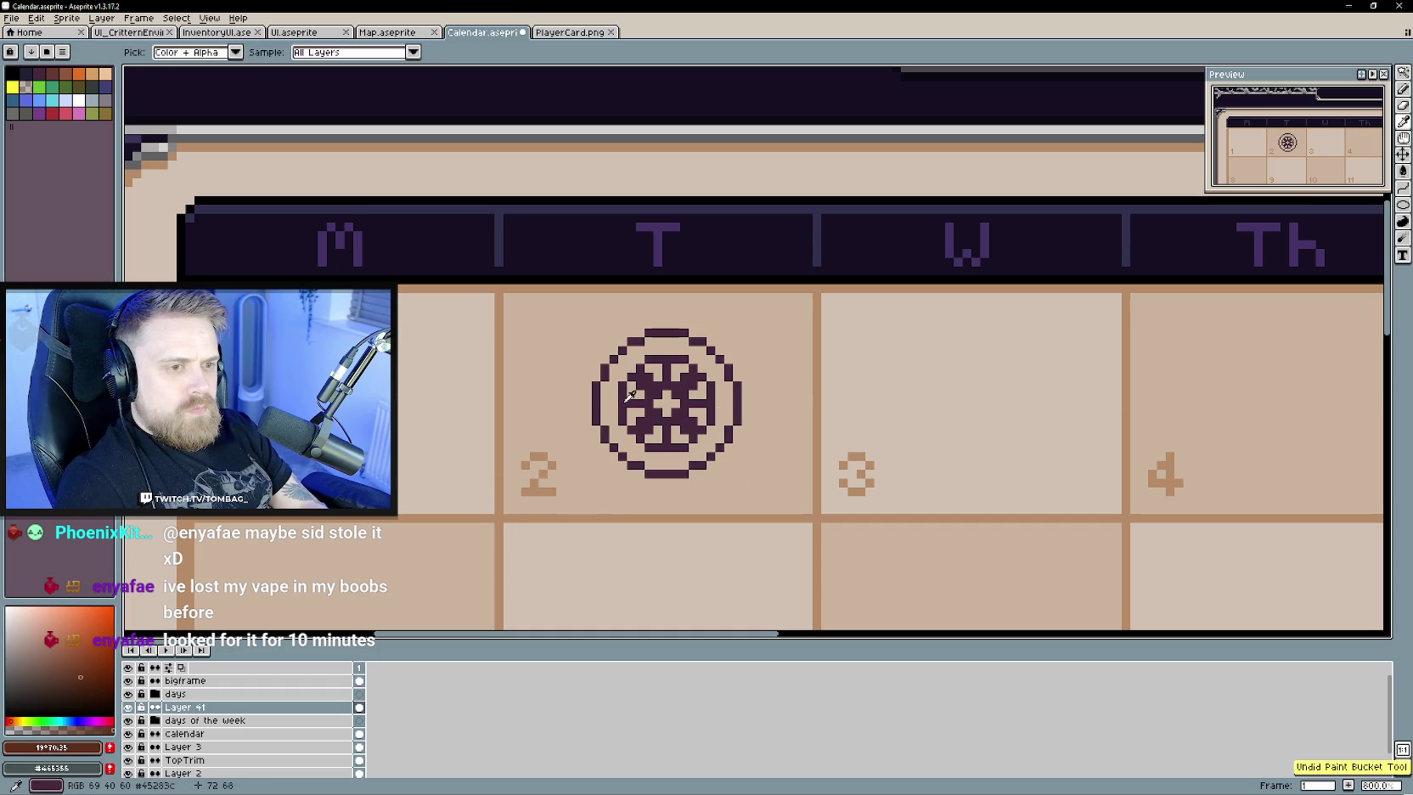
pyautogui.keyDown('alt'); pyautogui.click(629, 399); pyautogui.keyUp('alt')
pyautogui.click(42, 672)
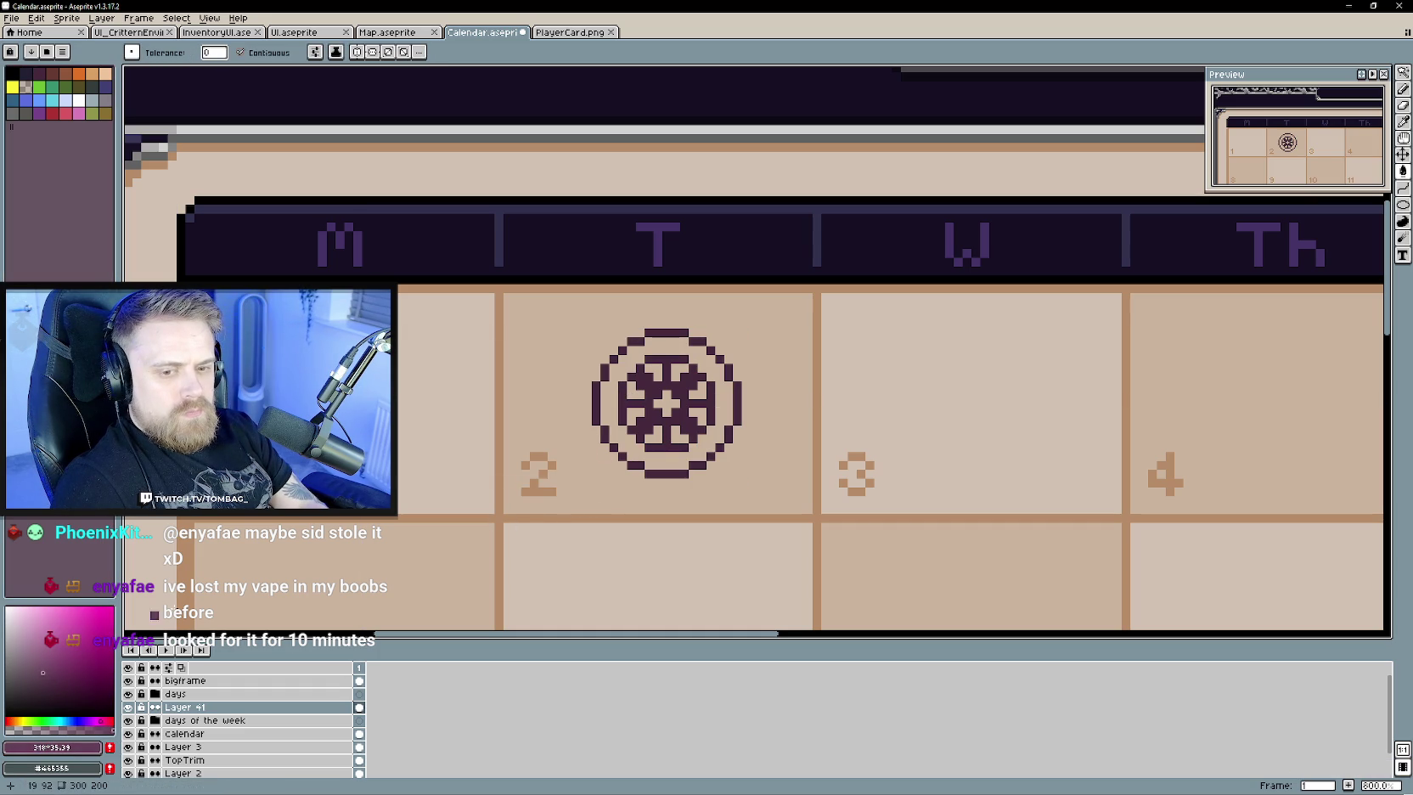
pyautogui.click(614, 411)
pyautogui.scroll(-3, 672, 599)
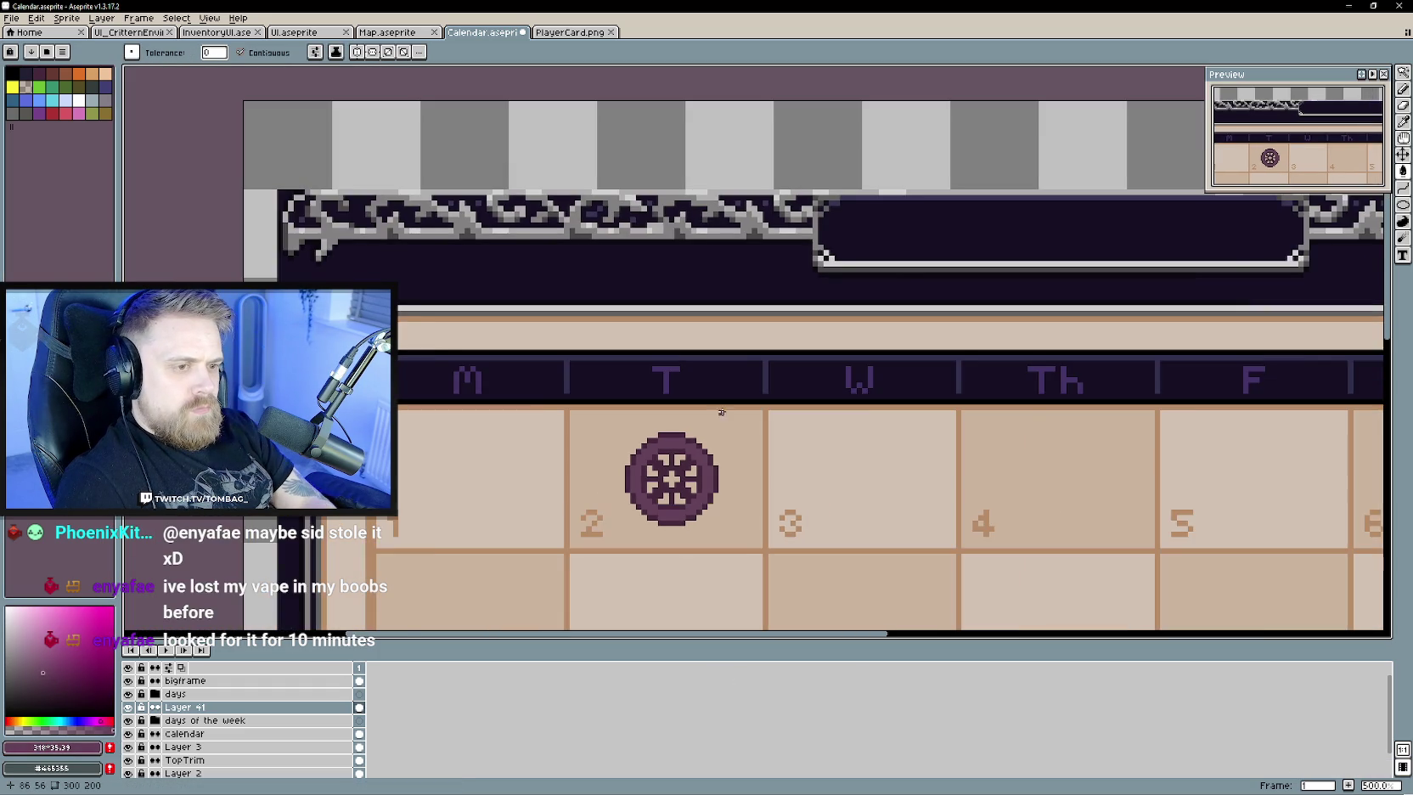
pyautogui.scroll(5, 732, 536)
pyautogui.press('b')
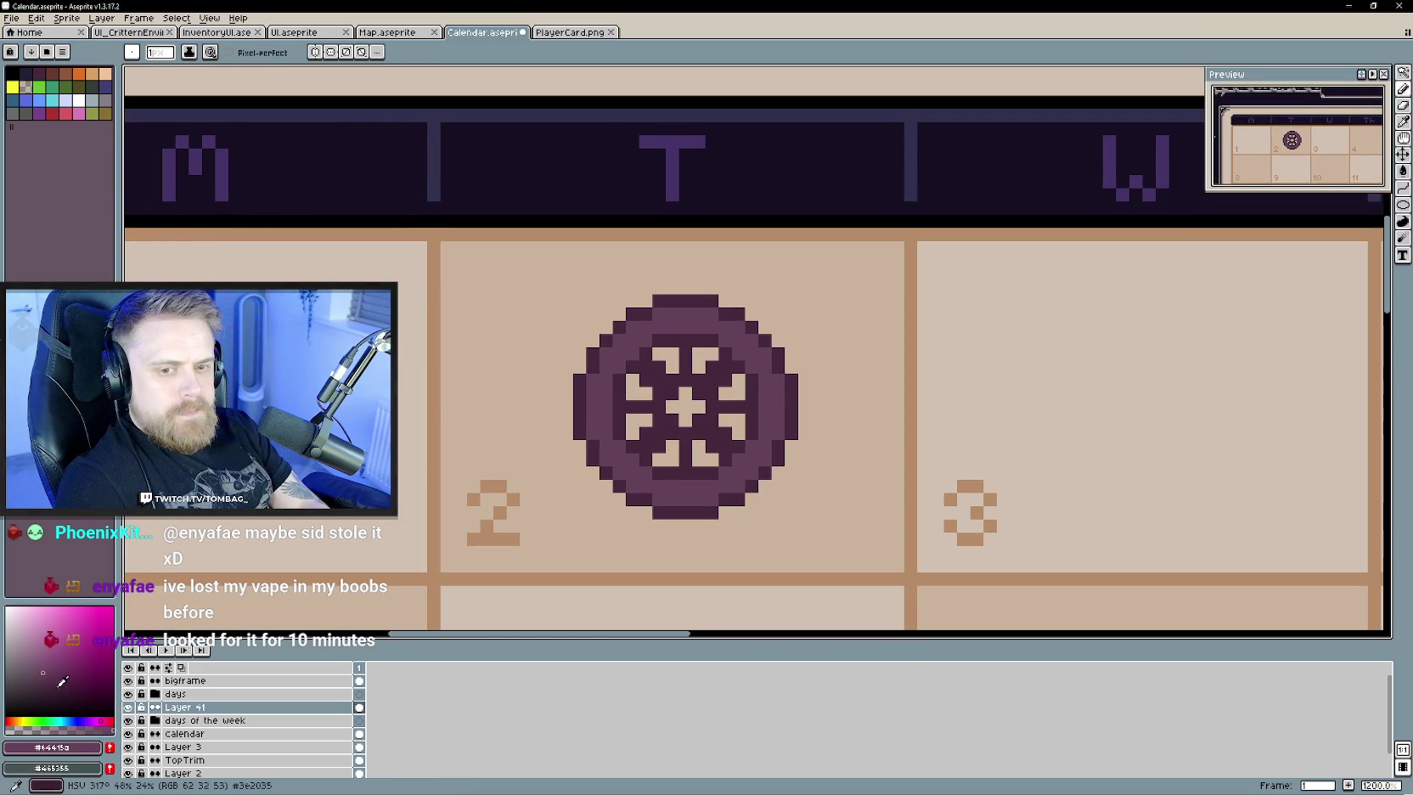
# - Pick a pink and dot highlight pixels along the top and sides of the emblem's ring
pyautogui.click(39, 647)
pyautogui.moveTo(39, 648); pyautogui.dragTo(51, 650)
pyautogui.click(738, 326)
pyautogui.moveTo(685, 314)
pyautogui.mouseDown()
pyautogui.moveTo(658, 314)
pyautogui.moveTo(725, 327)
pyautogui.moveTo(649, 324)
pyautogui.mouseUp()
pyautogui.click(631, 328)
pyautogui.click(761, 353)
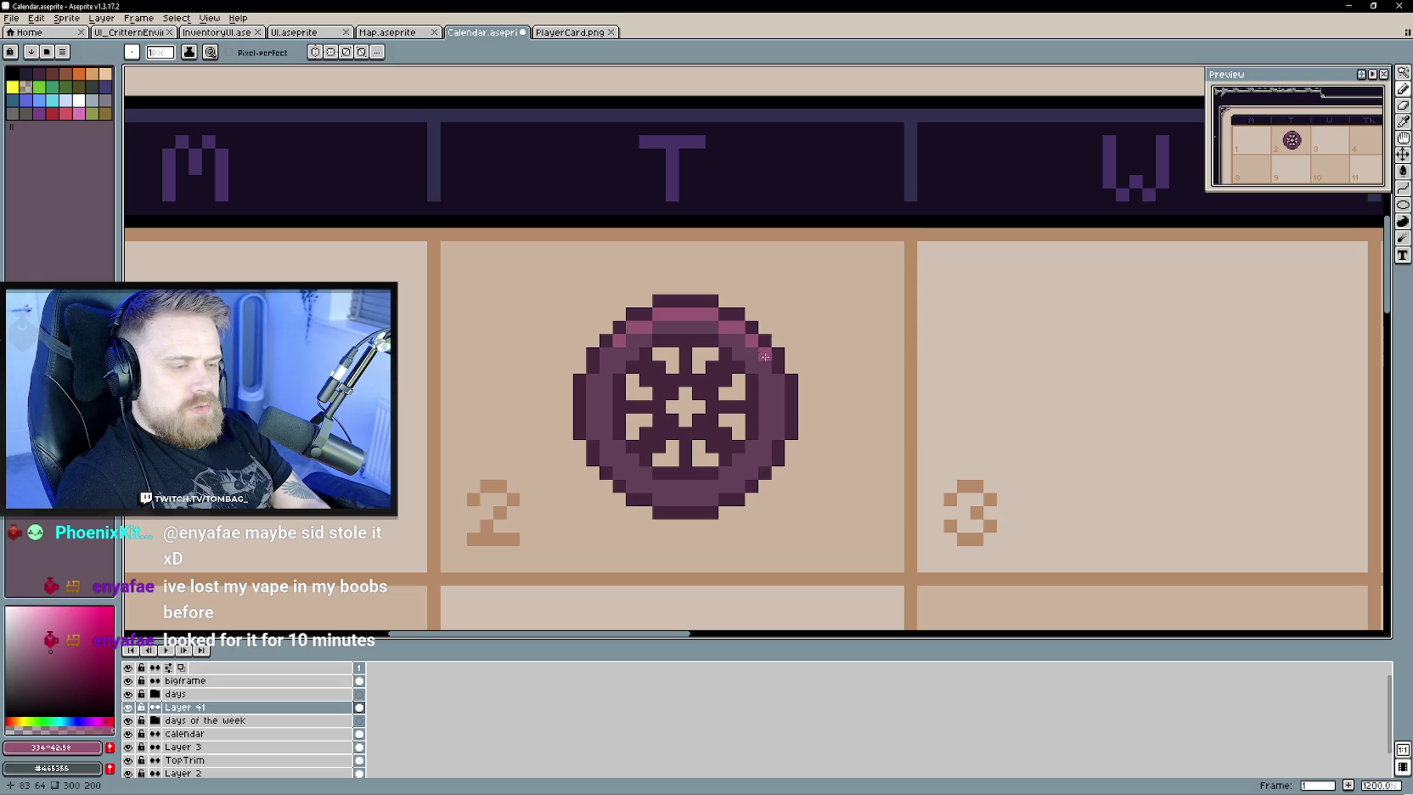
pyautogui.scroll(-5, 693, 417)
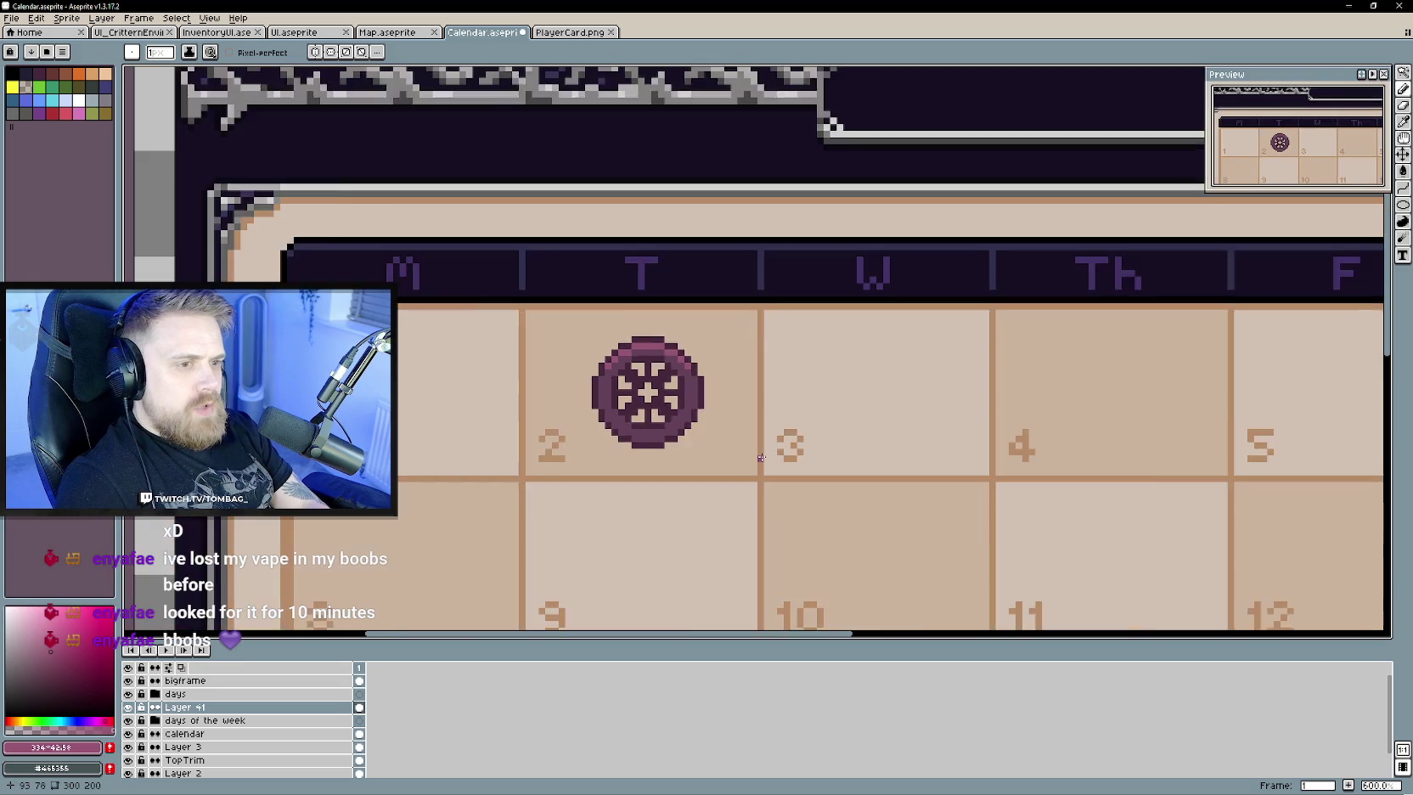
pyautogui.scroll(3, 703, 409)
pyautogui.scroll(2, 700, 408)
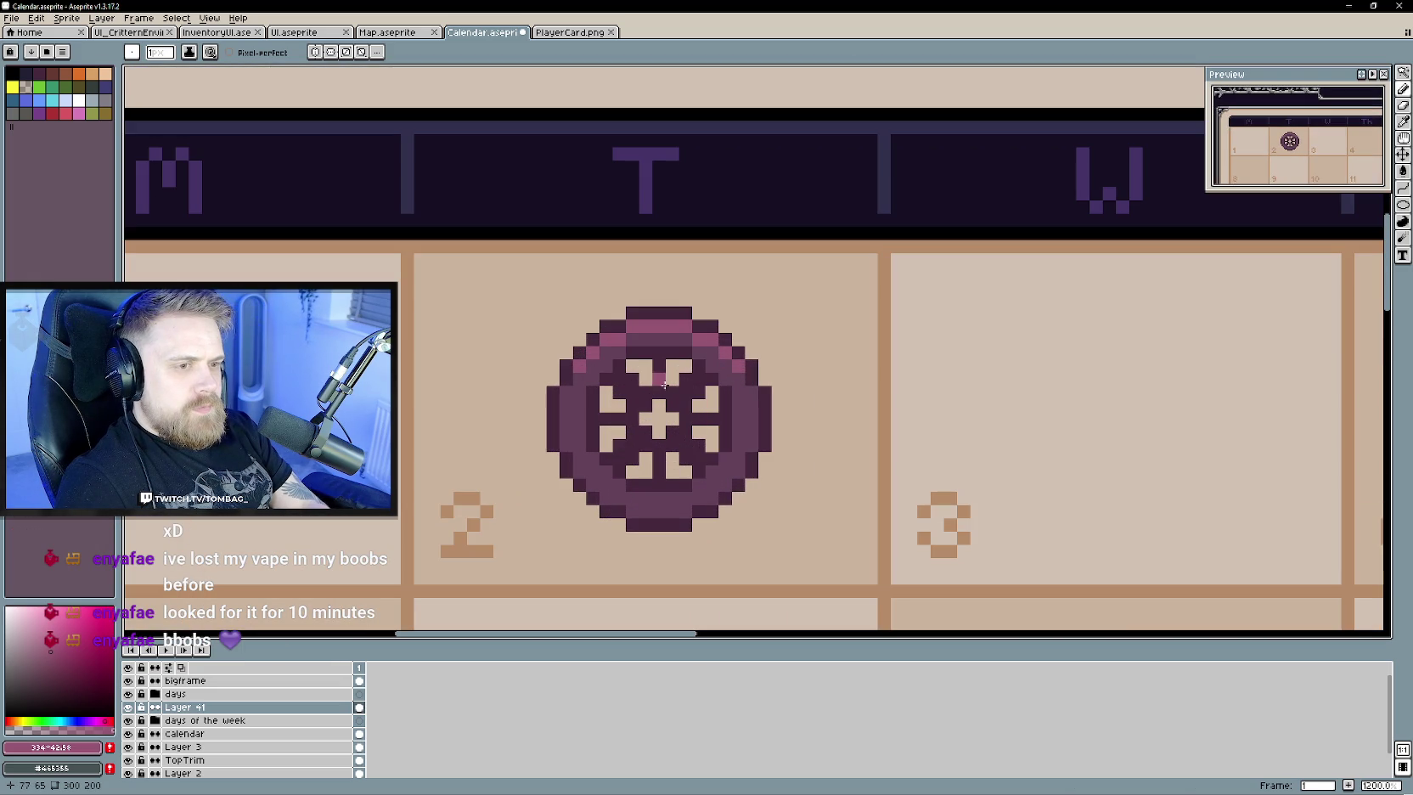
# - Add symmetric pink highlight pixels beside the top, lower and left spokes
pyautogui.click(685, 377)
pyautogui.click(632, 378)
pyautogui.click(618, 444)
pyautogui.click(604, 458)
pyautogui.click(685, 459)
pyautogui.click(712, 458)
pyautogui.click(711, 418)
pyautogui.click(611, 419)
pyautogui.click(612, 420)
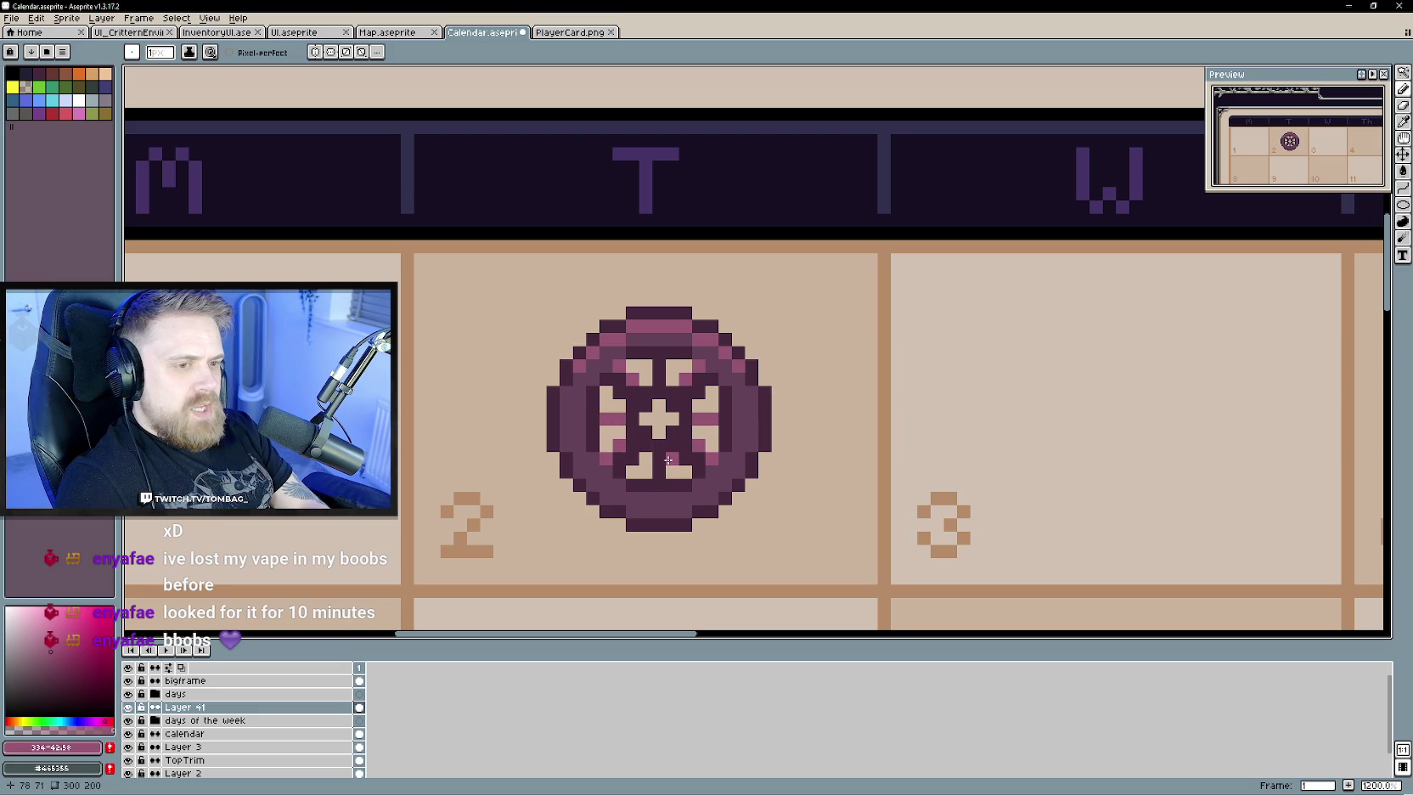
# - Zoom in and out to inspect the purple emblem in the Tuesday 2 cell
pyautogui.scroll(-4, 700, 503)
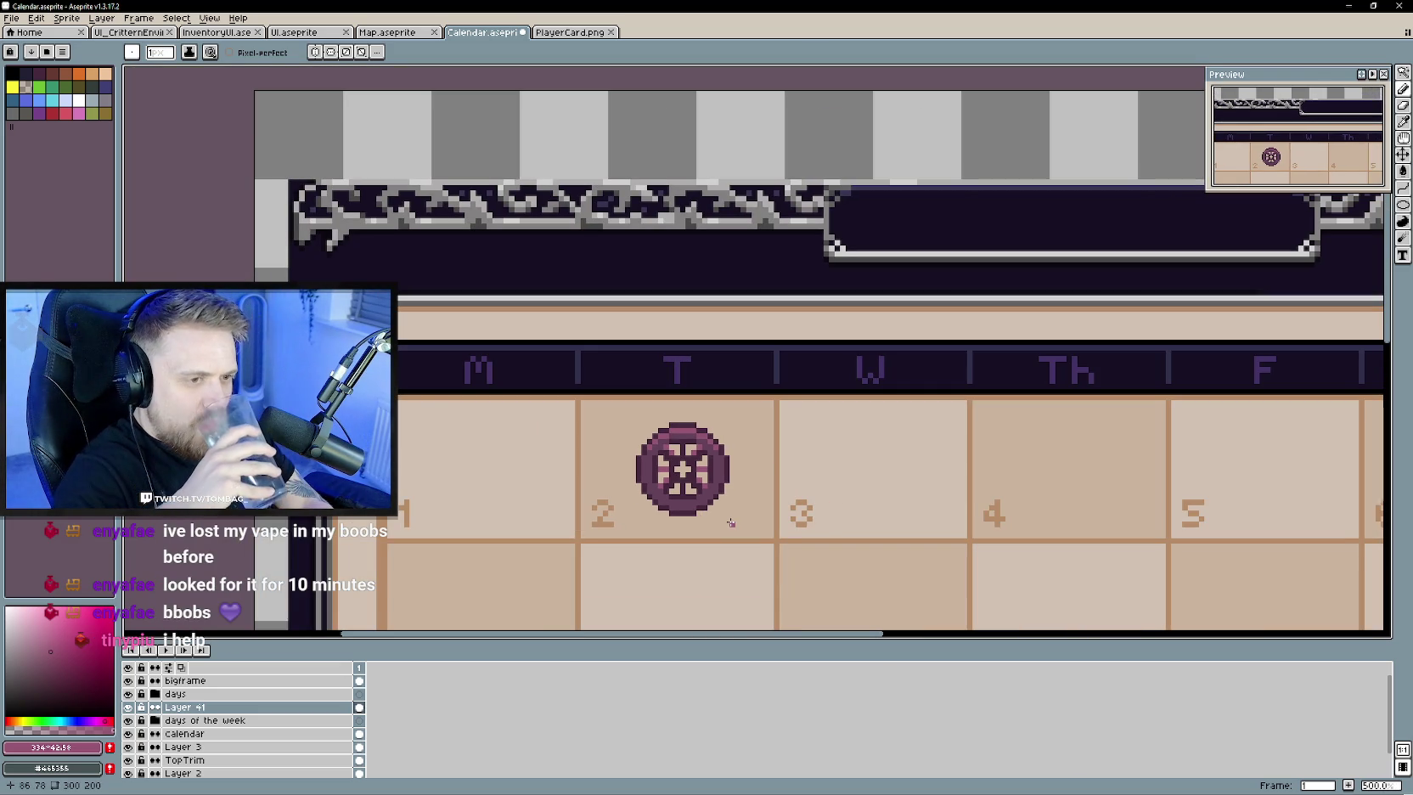
pyautogui.scroll(2, 730, 522)
pyautogui.scroll(2, 700, 501)
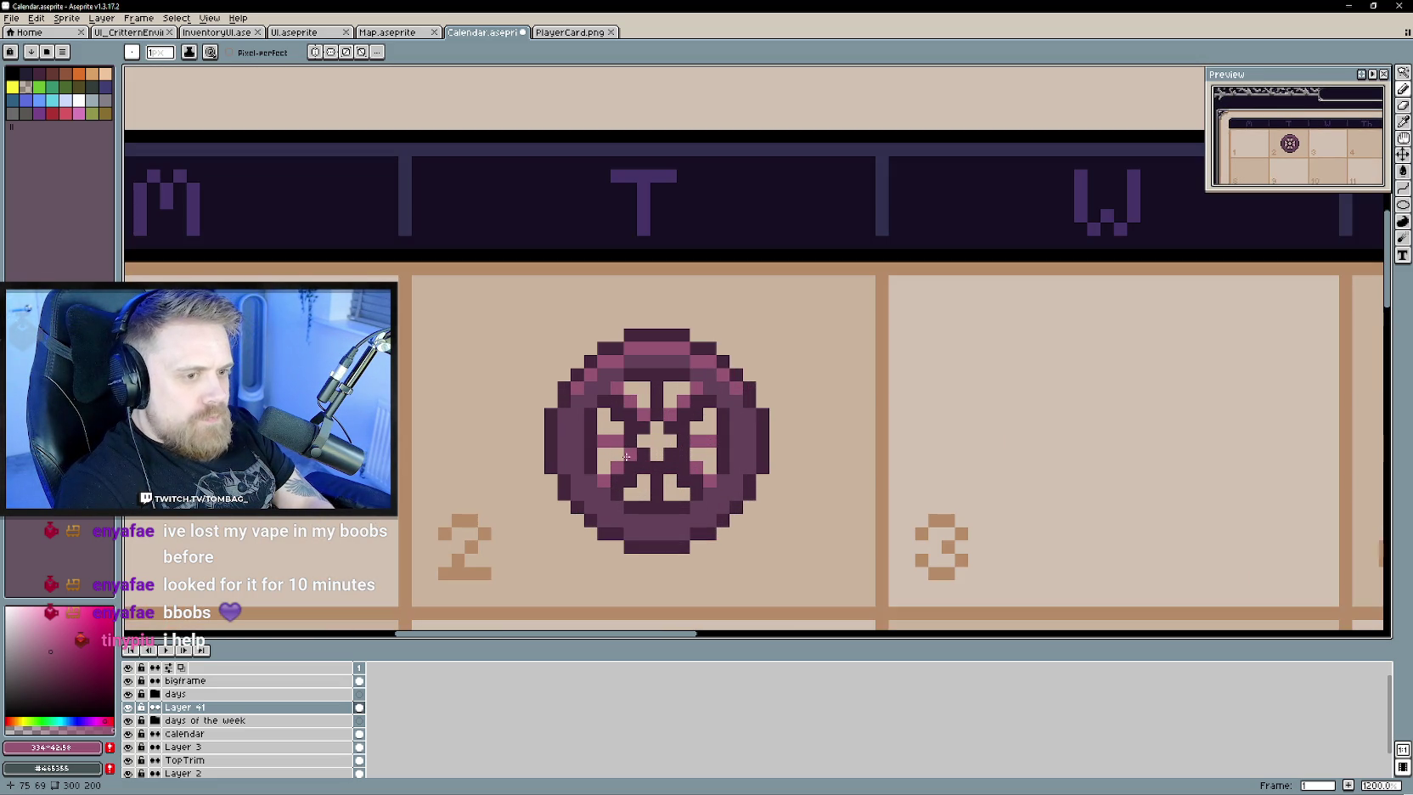
pyautogui.scroll(-2, 721, 471)
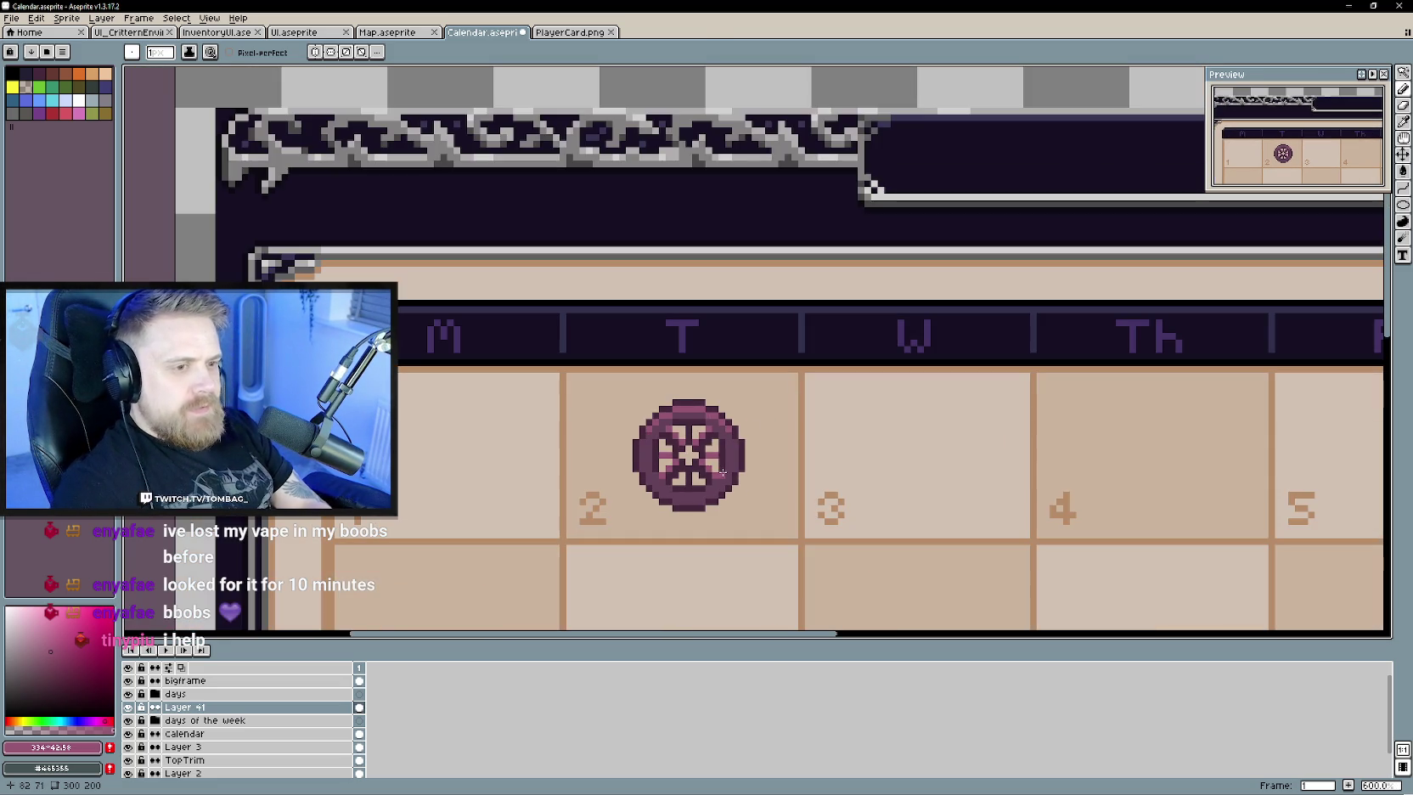
pyautogui.scroll(2, 728, 484)
pyautogui.scroll(-3, 730, 491)
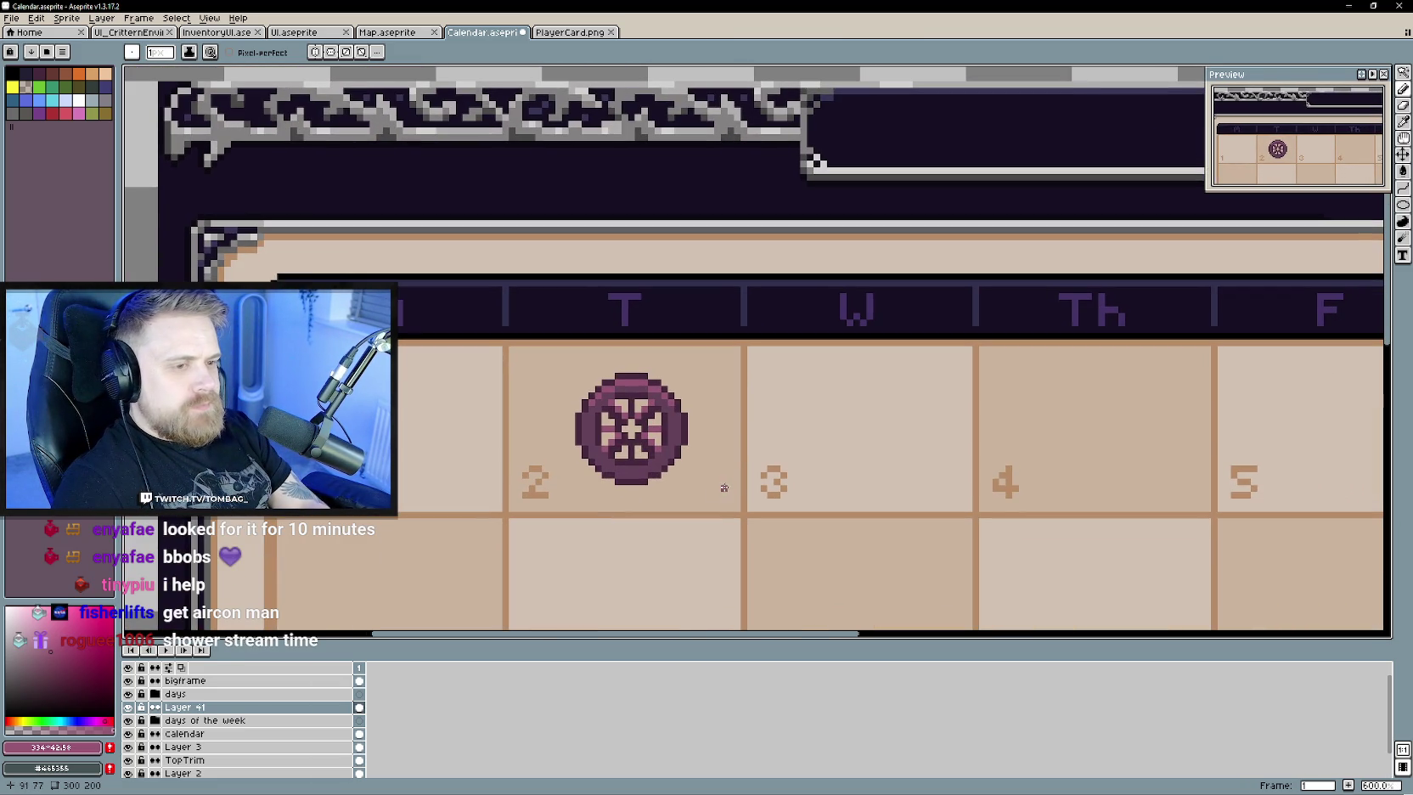
pyautogui.scroll(3, 662, 450)
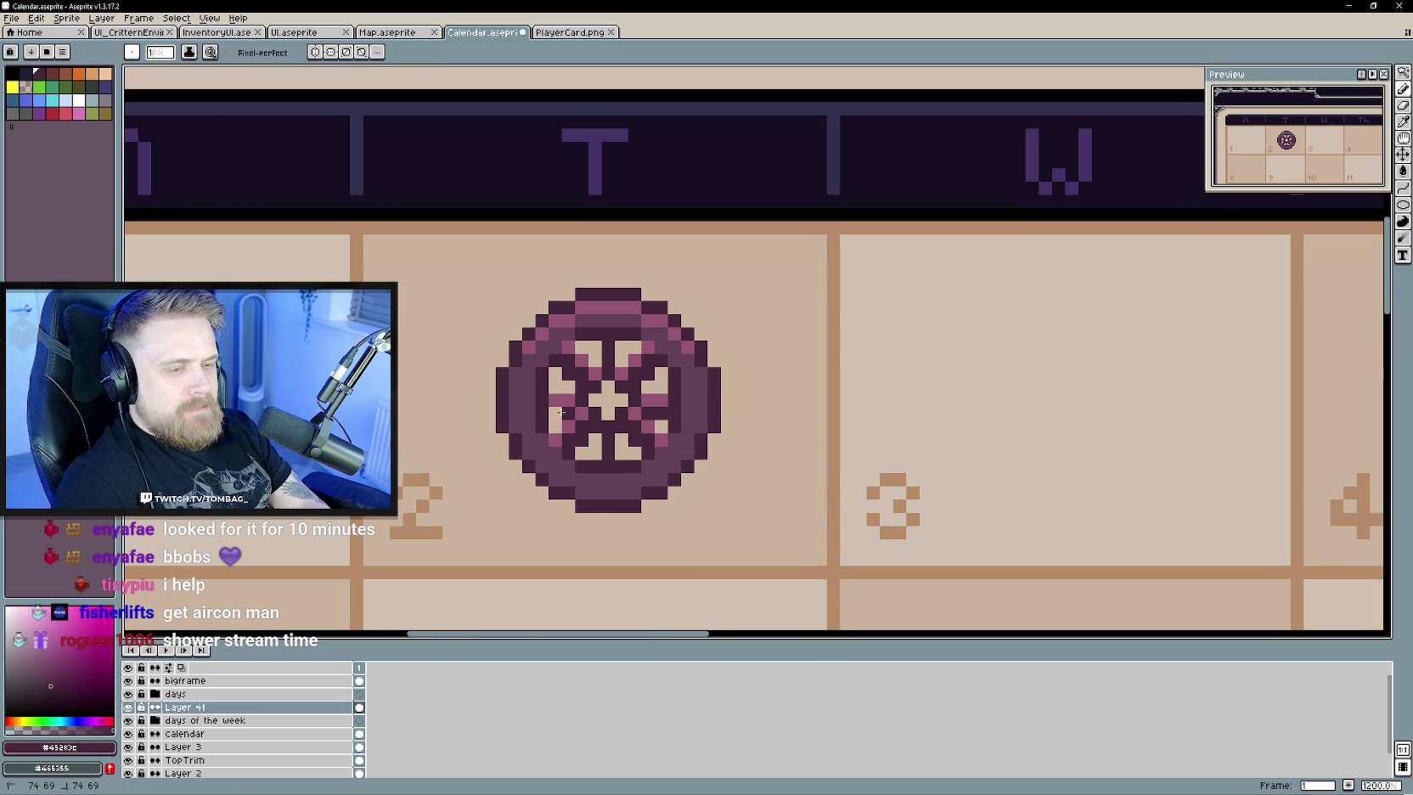
pyautogui.scroll(-3, 702, 511)
pyautogui.scroll(-1, 710, 512)
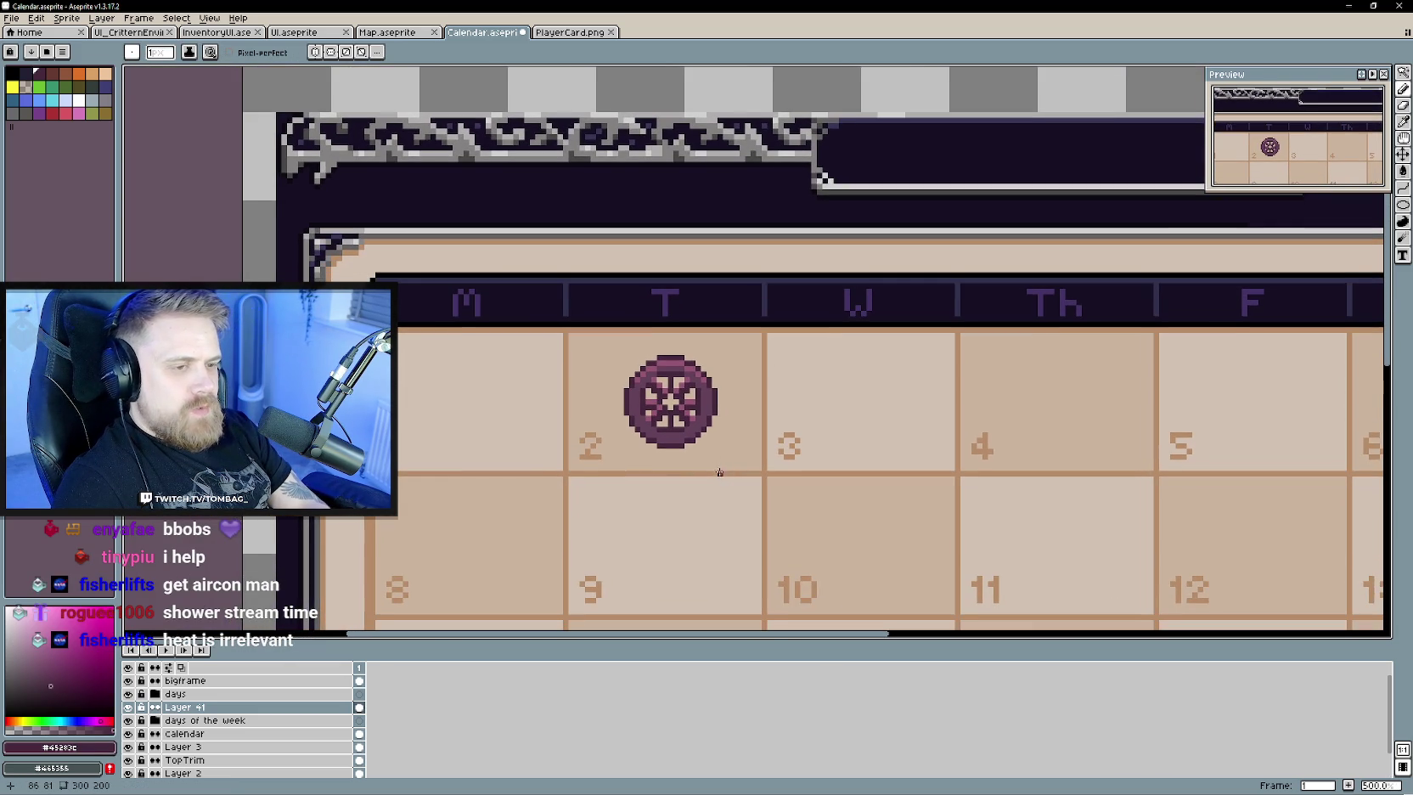
pyautogui.scroll(1, 686, 468)
pyautogui.scroll(3, 686, 468)
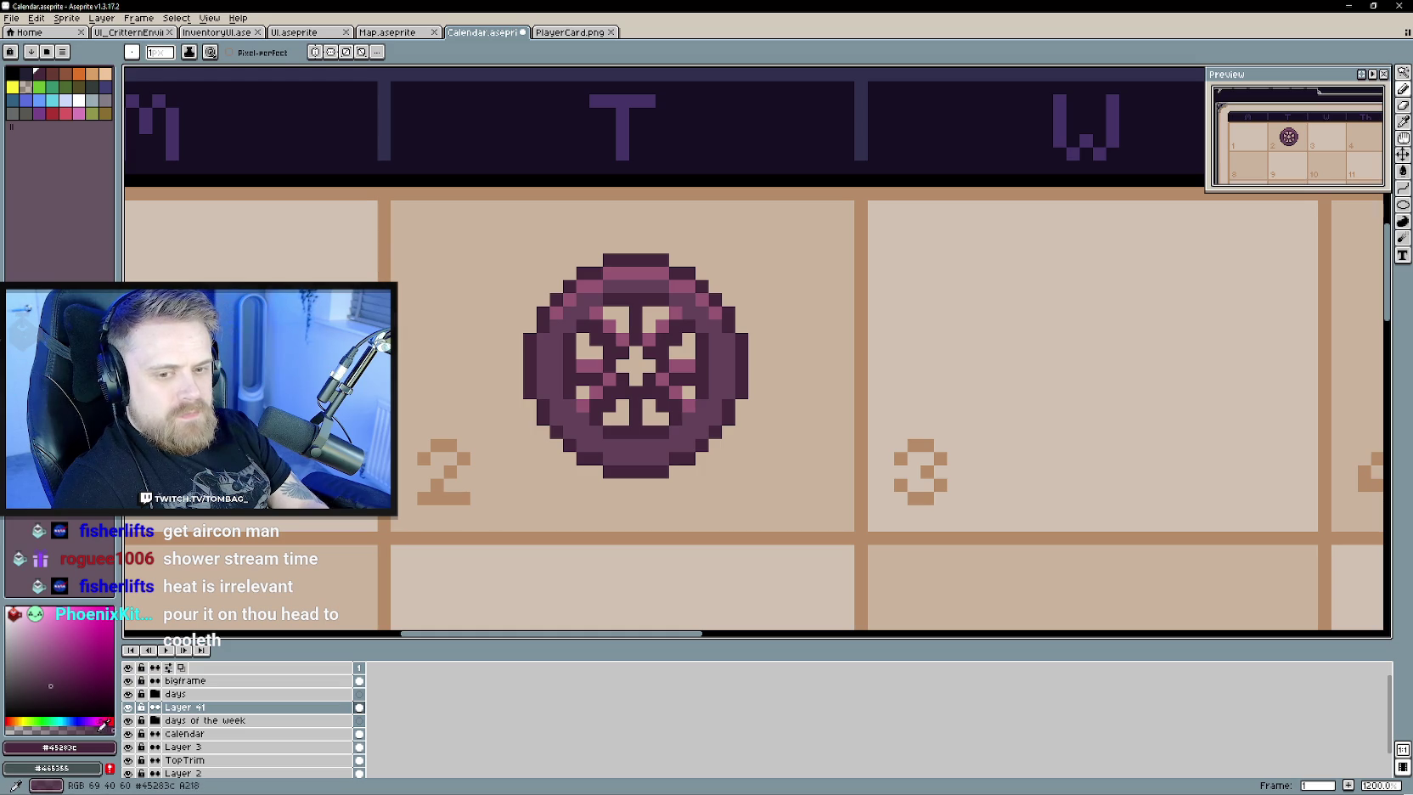
# - Paint a darker purple shadow along the emblem's lower and right rim
pyautogui.click(41, 723)
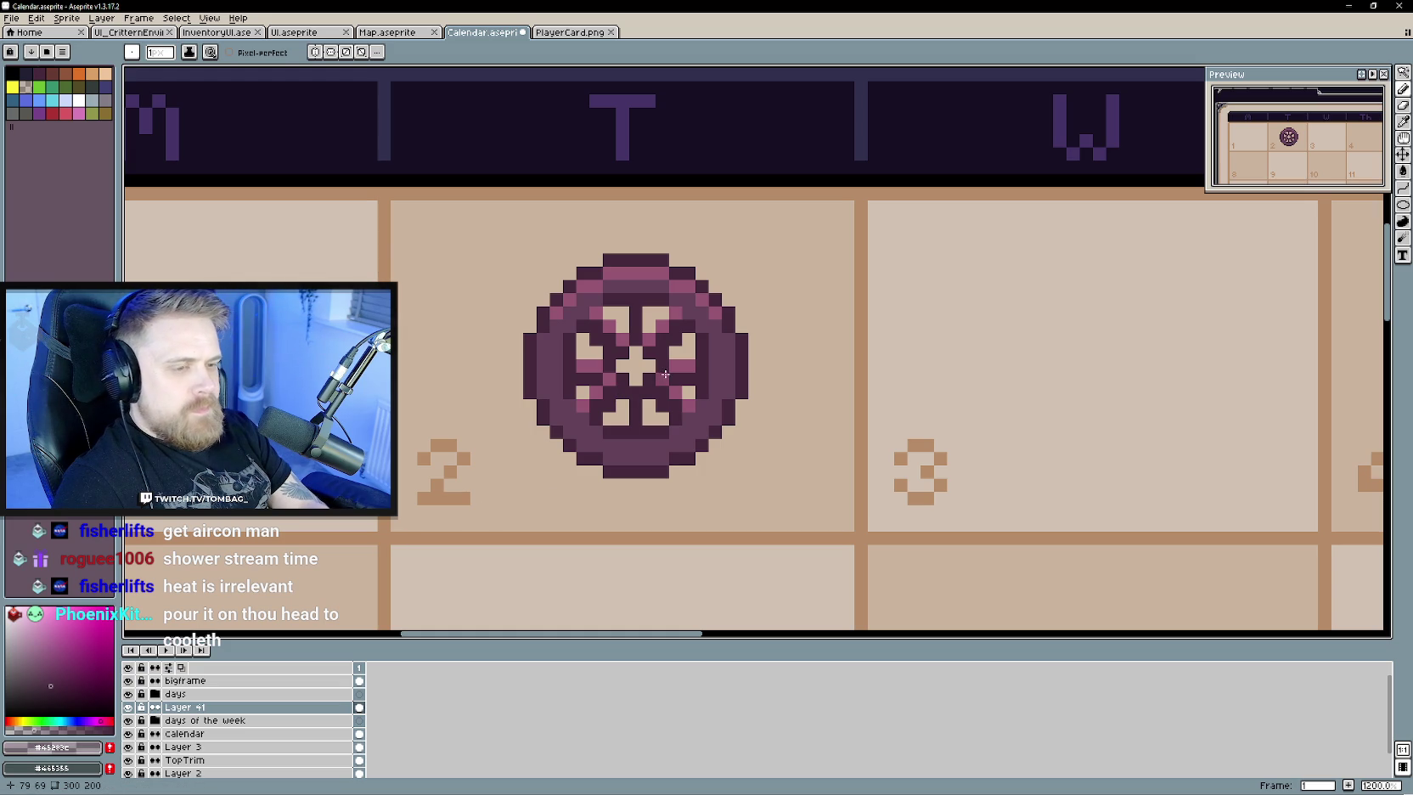
pyautogui.keyDown('alt'); pyautogui.click(725, 401); pyautogui.keyUp('alt')
pyautogui.moveTo(715, 419); pyautogui.dragTo(613, 459)
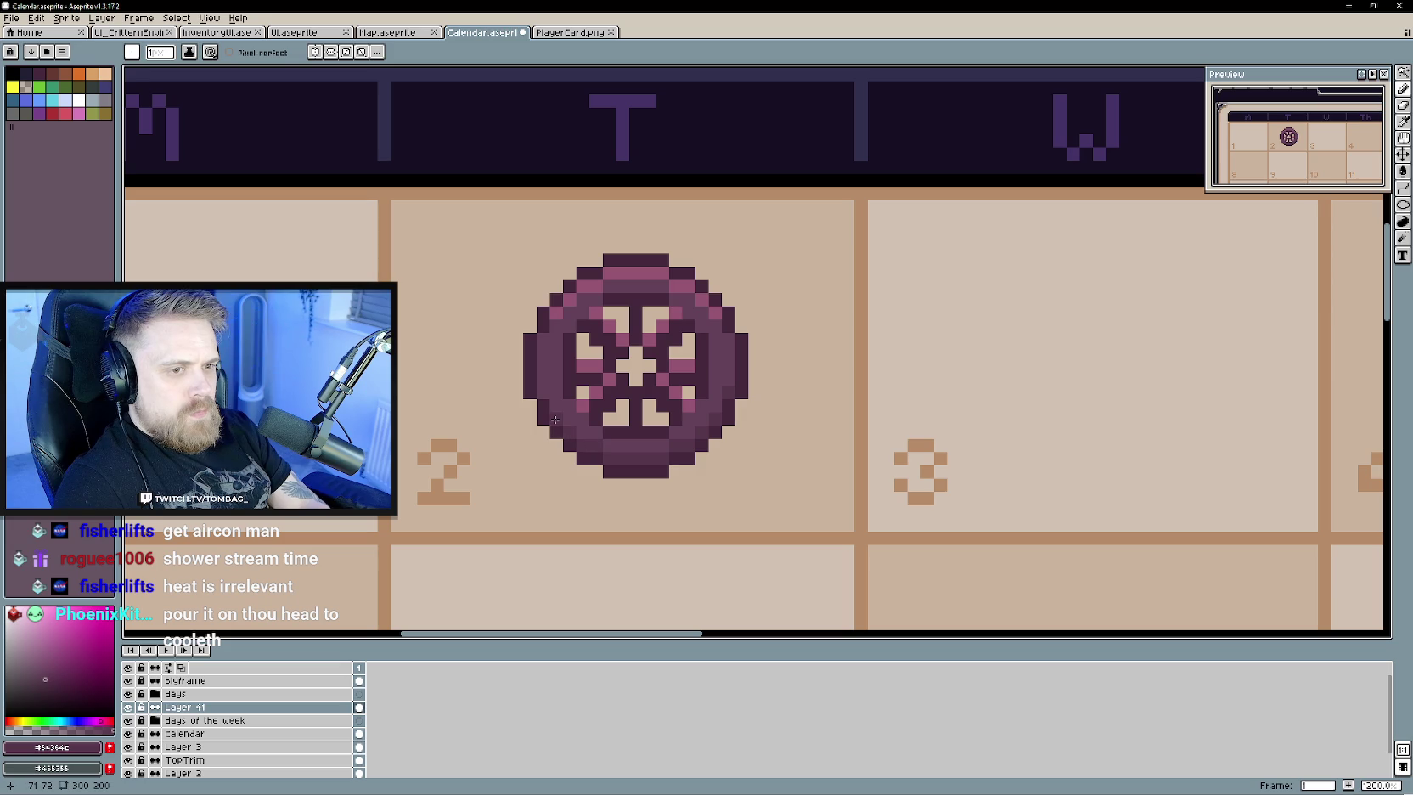
pyautogui.scroll(-4, 545, 390)
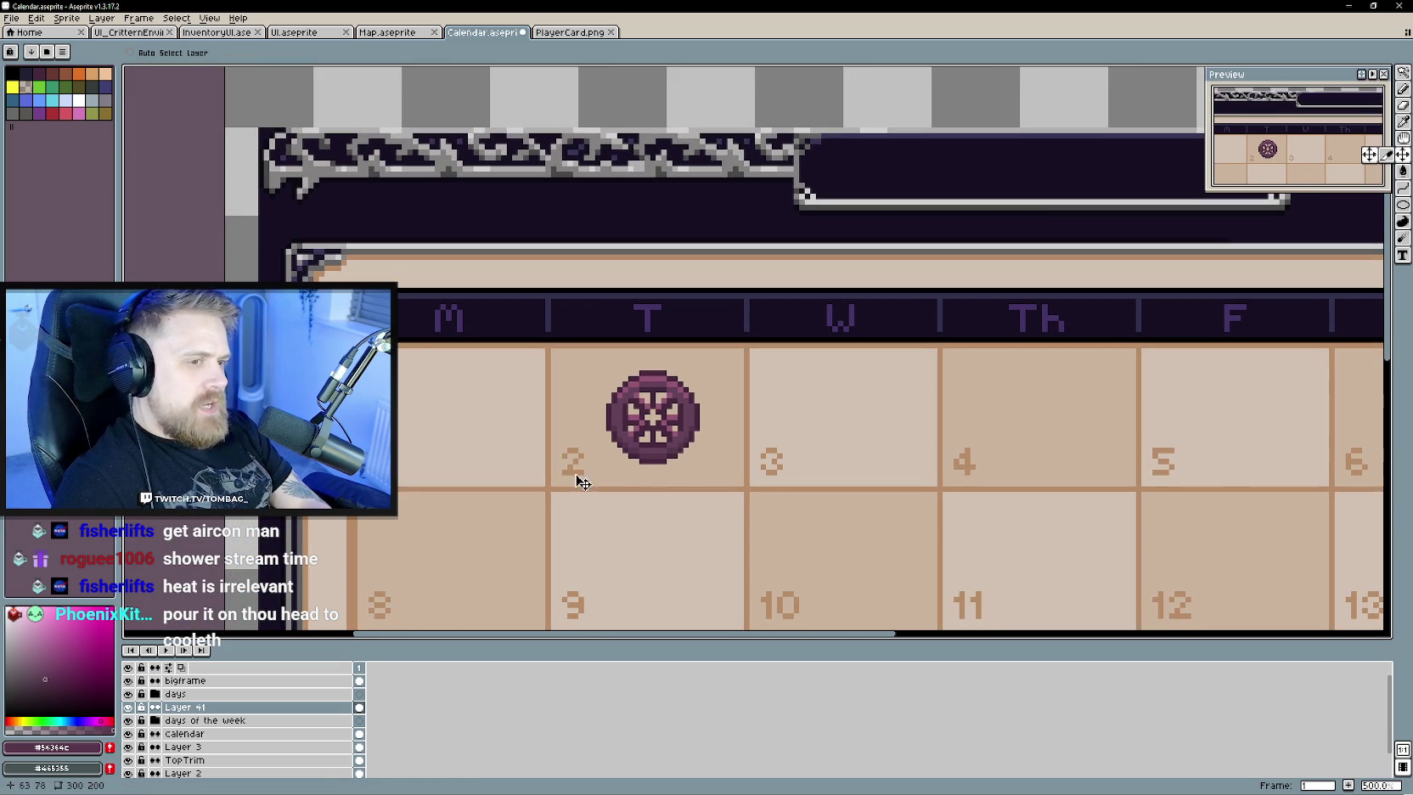
# - Sample the emblem's darker purple and nudge the emblem a pixel up and left
pyautogui.scroll(4, 656, 426)
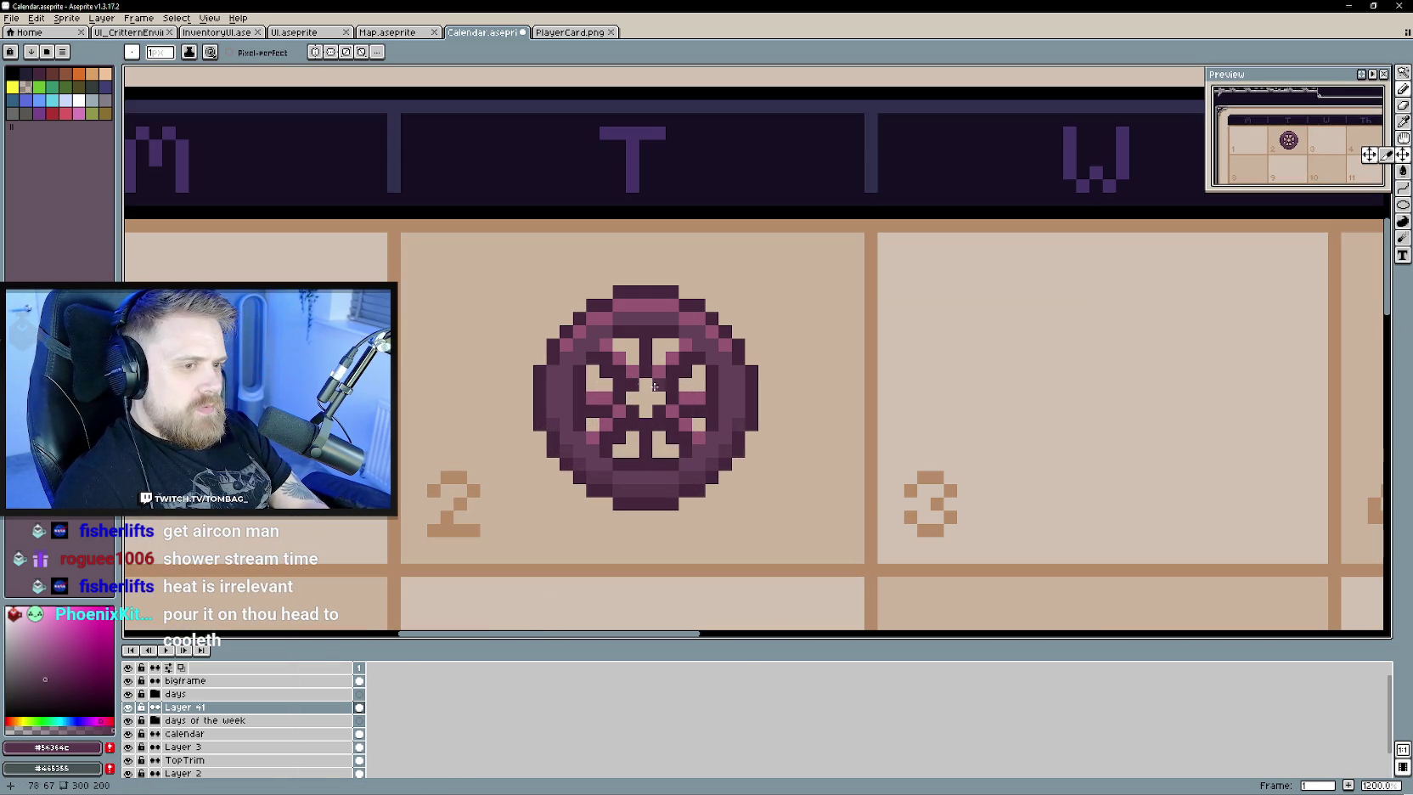
pyautogui.keyDown('alt'); pyautogui.click(645, 380); pyautogui.keyUp('alt')
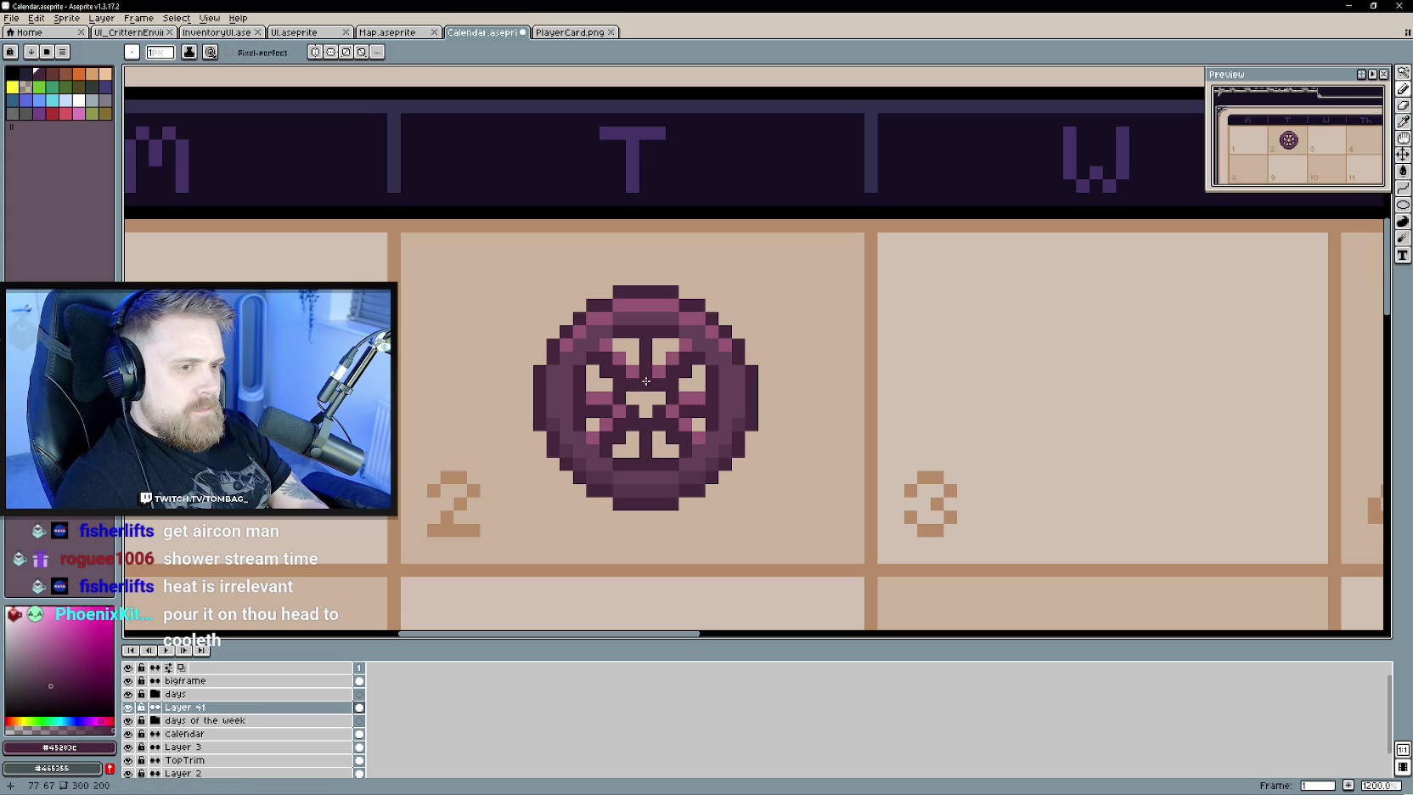
pyautogui.scroll(-4, 661, 456)
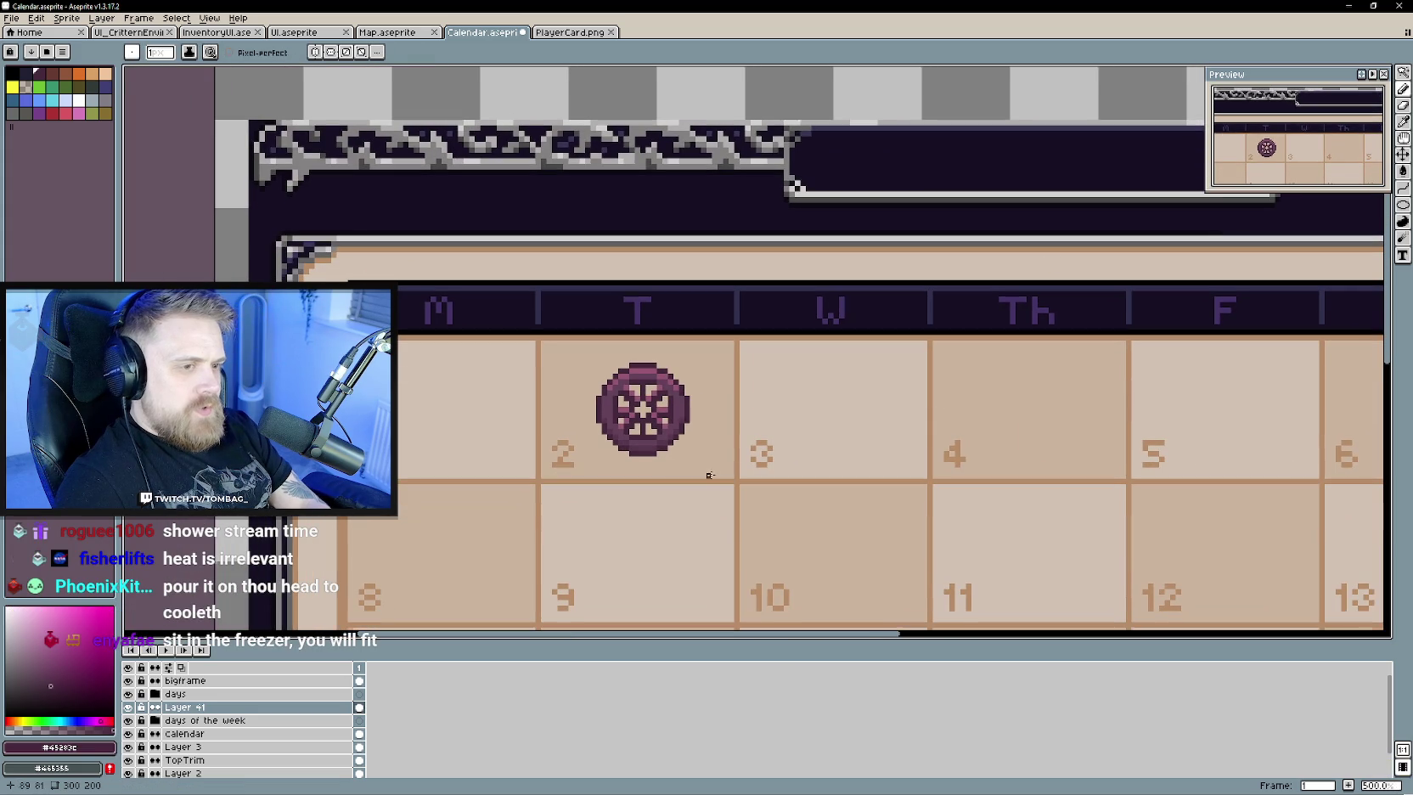
pyautogui.press('v')
pyautogui.moveTo(665, 410); pyautogui.dragTo(659, 404)
pyautogui.scroll(-2, 659, 402)
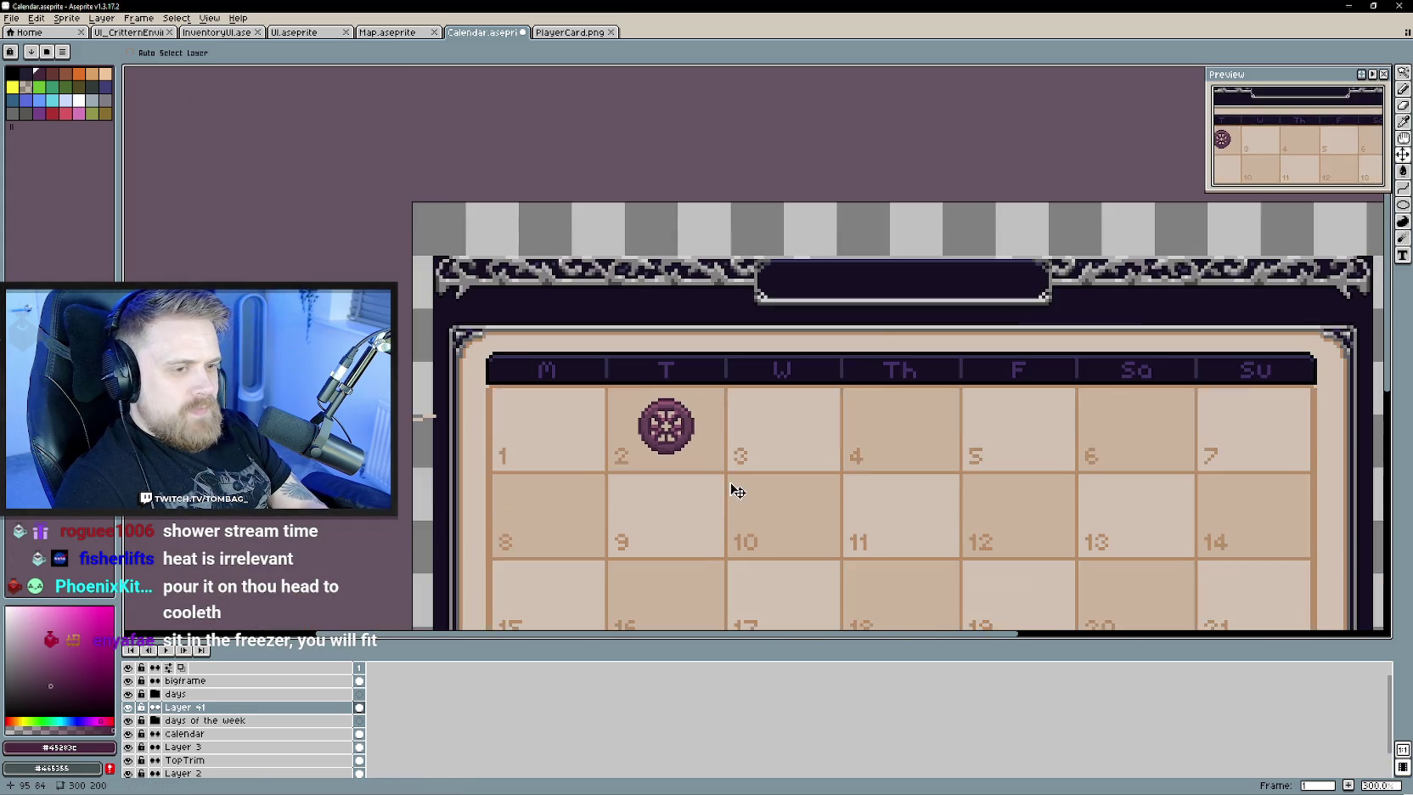
pyautogui.scroll(5, 622, 426)
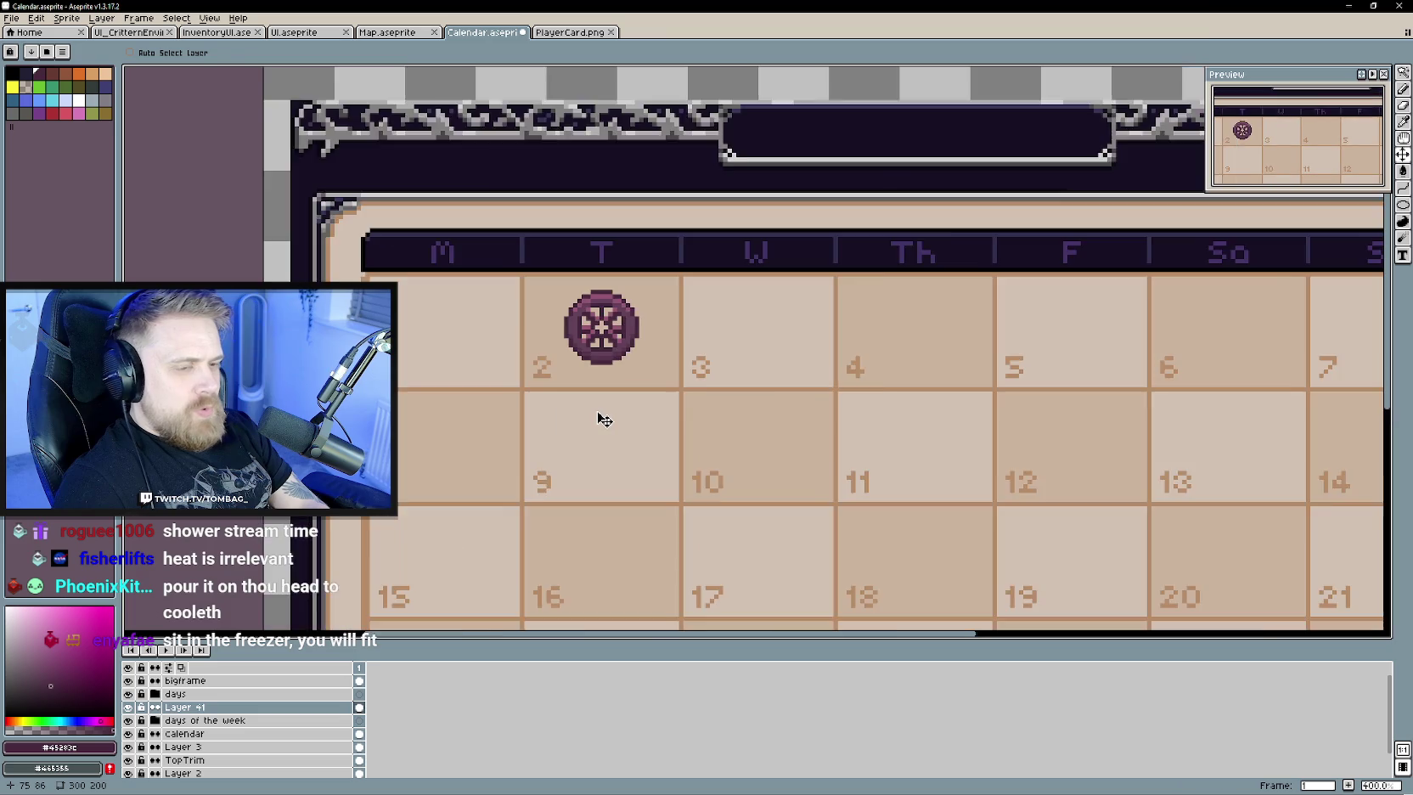
# - Sample the tan #b78d68 and rename Layer 41 to 'travelling merchant'
pyautogui.press('i')
pyautogui.keyDown('alt'); pyautogui.click(647, 415); pyautogui.keyUp('alt')
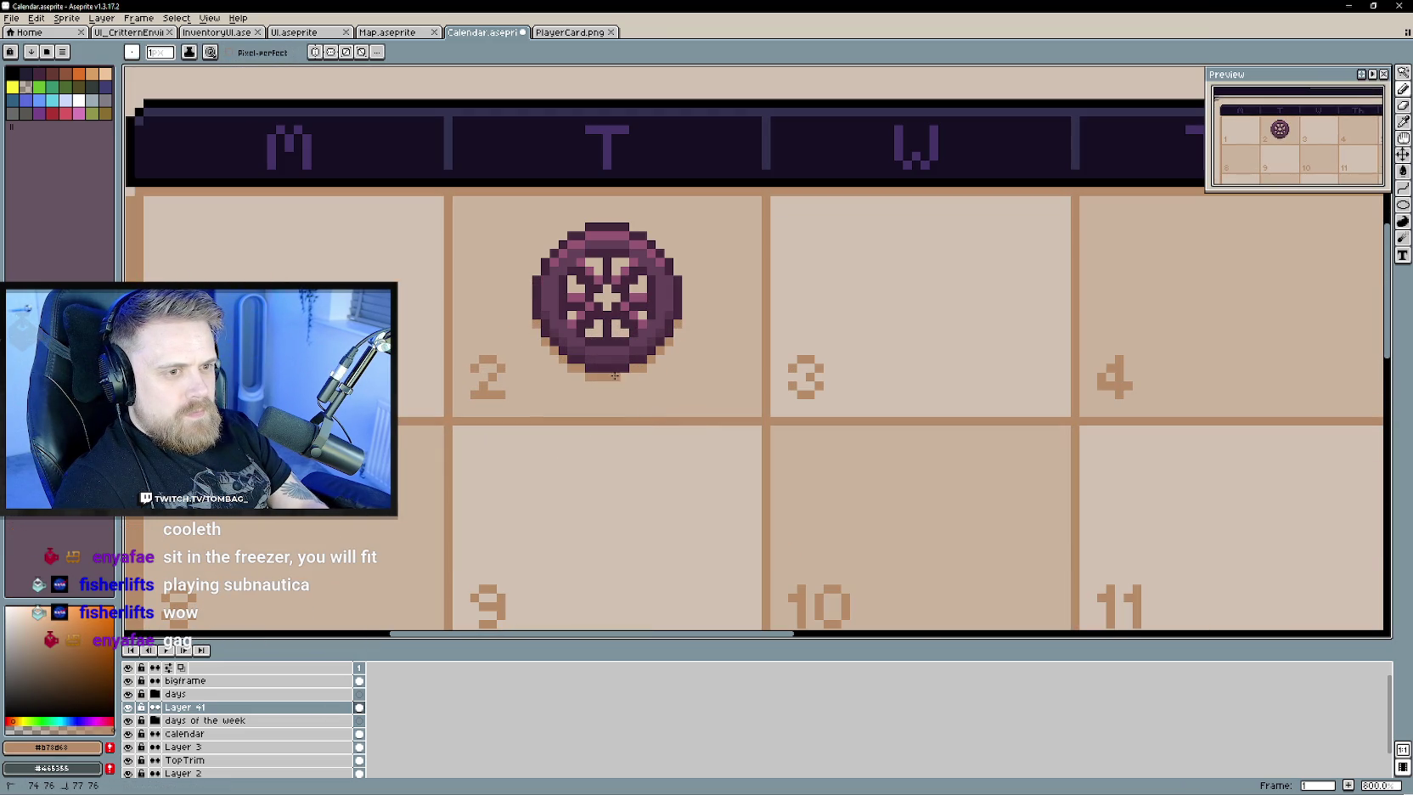
pyautogui.scroll(-1, 694, 413)
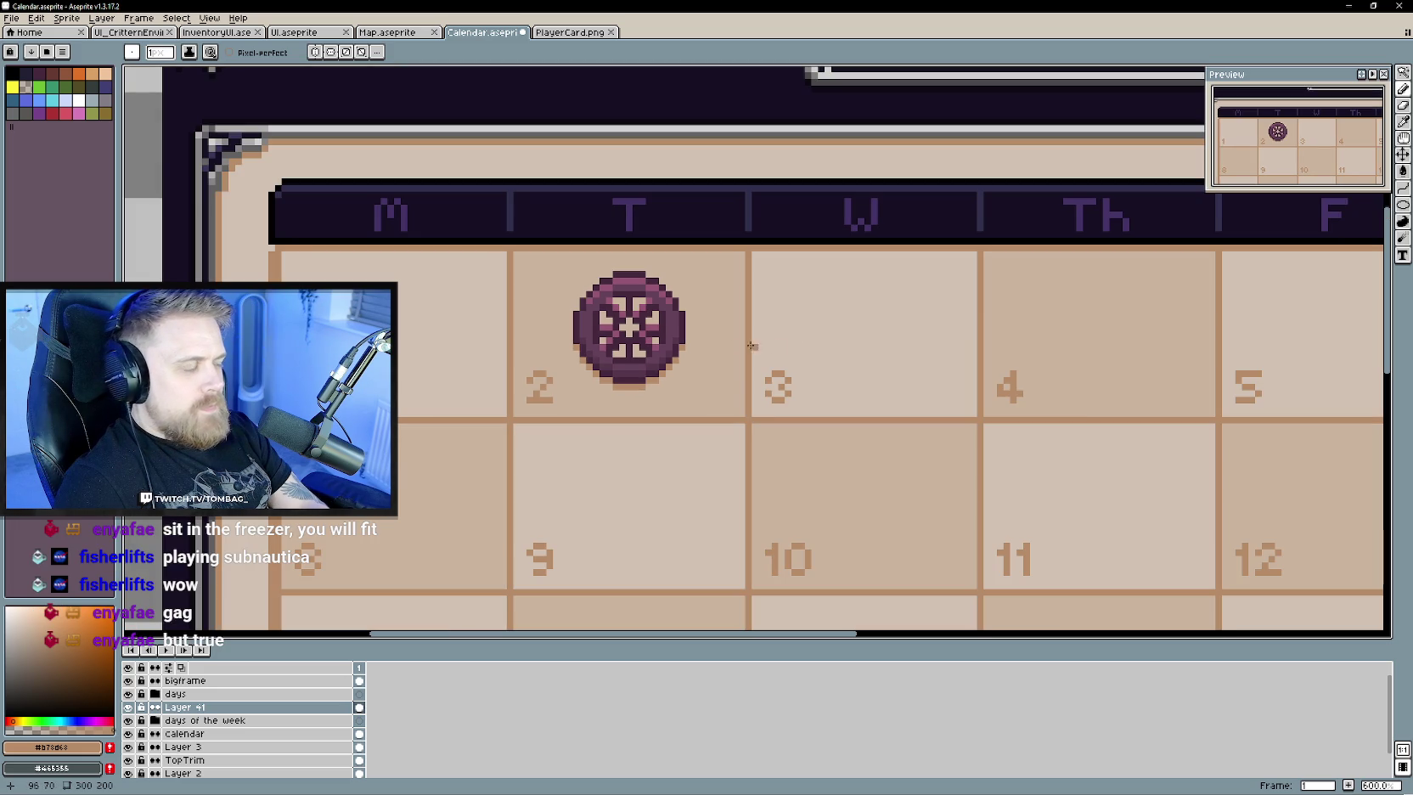
pyautogui.press('v')
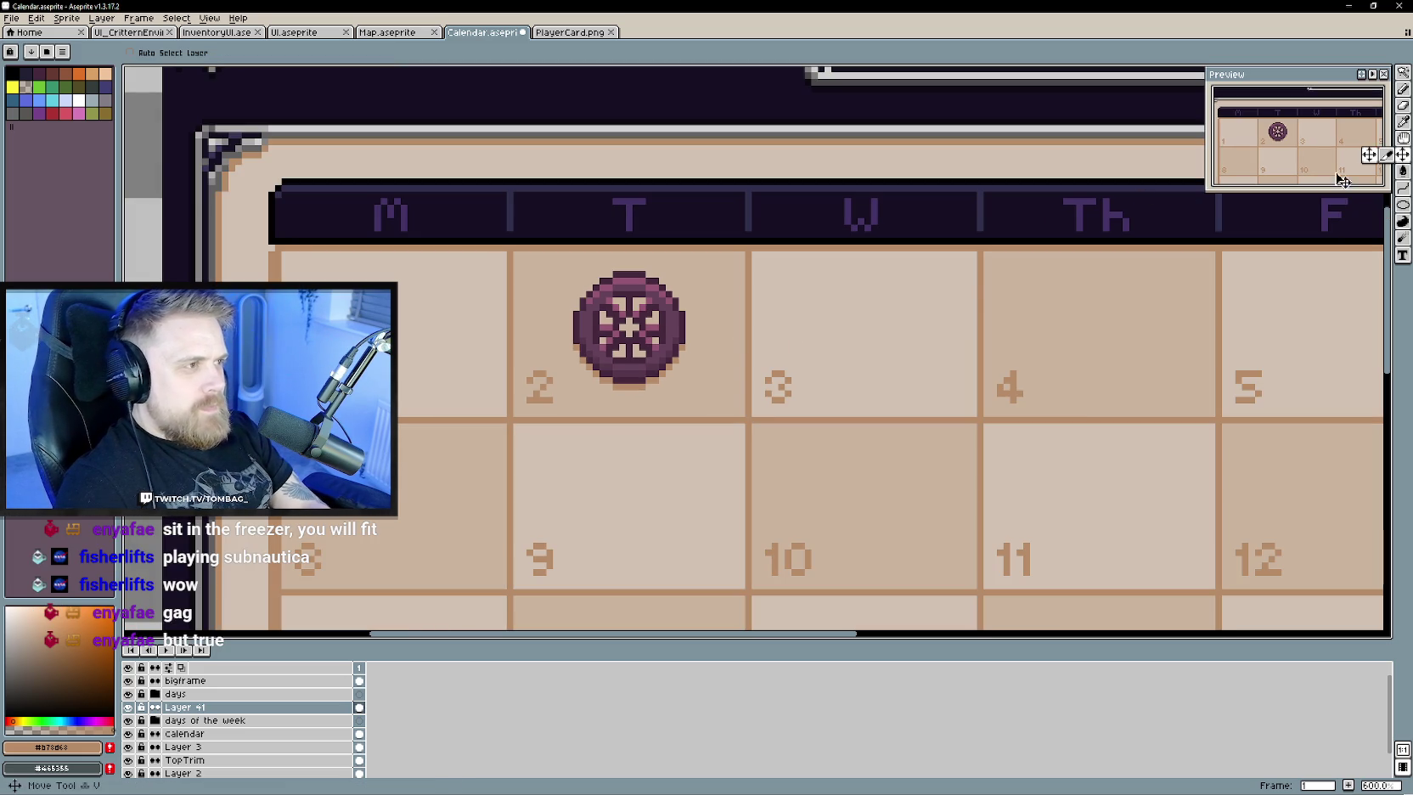
pyautogui.scroll(-4, 671, 407)
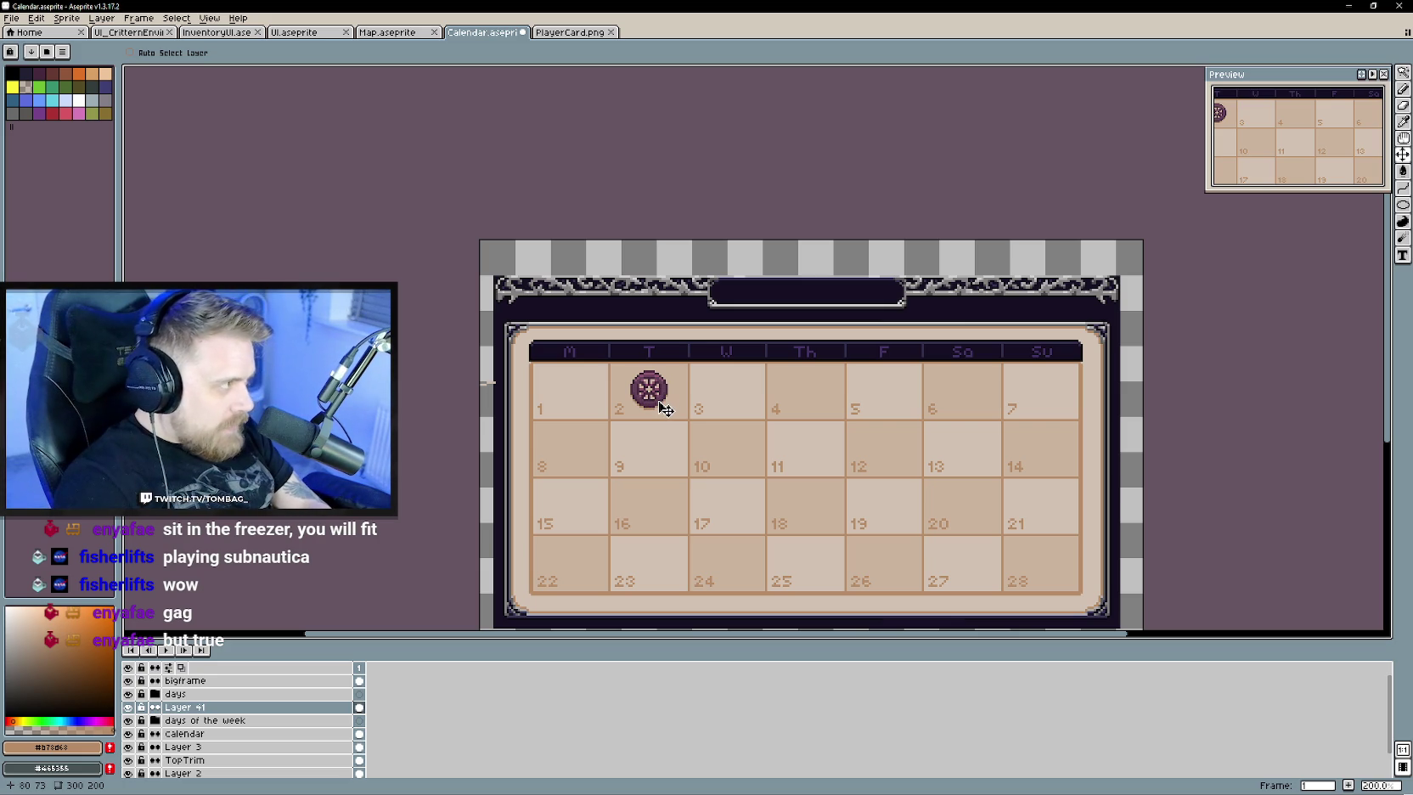
pyautogui.doubleClick(202, 710)
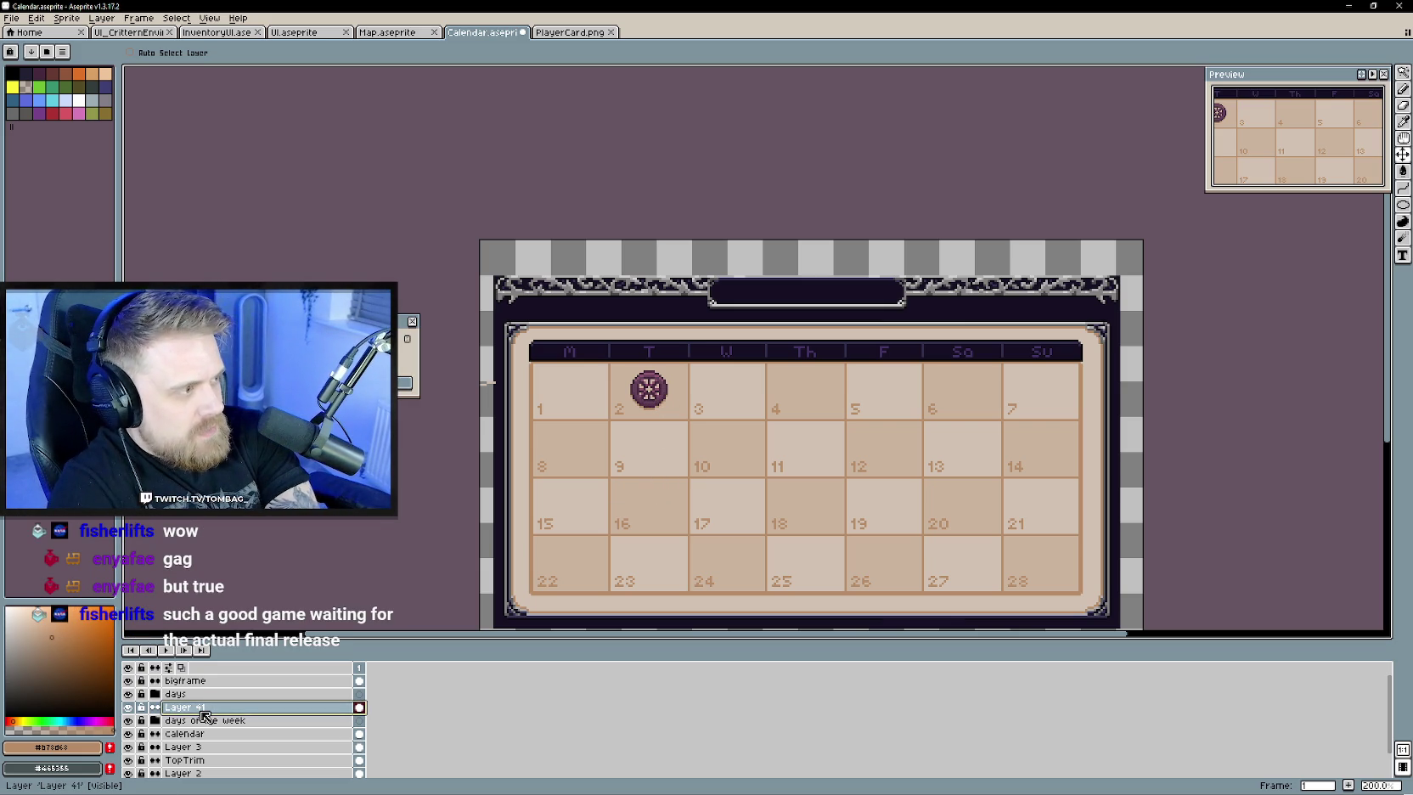
pyautogui.press('Return')
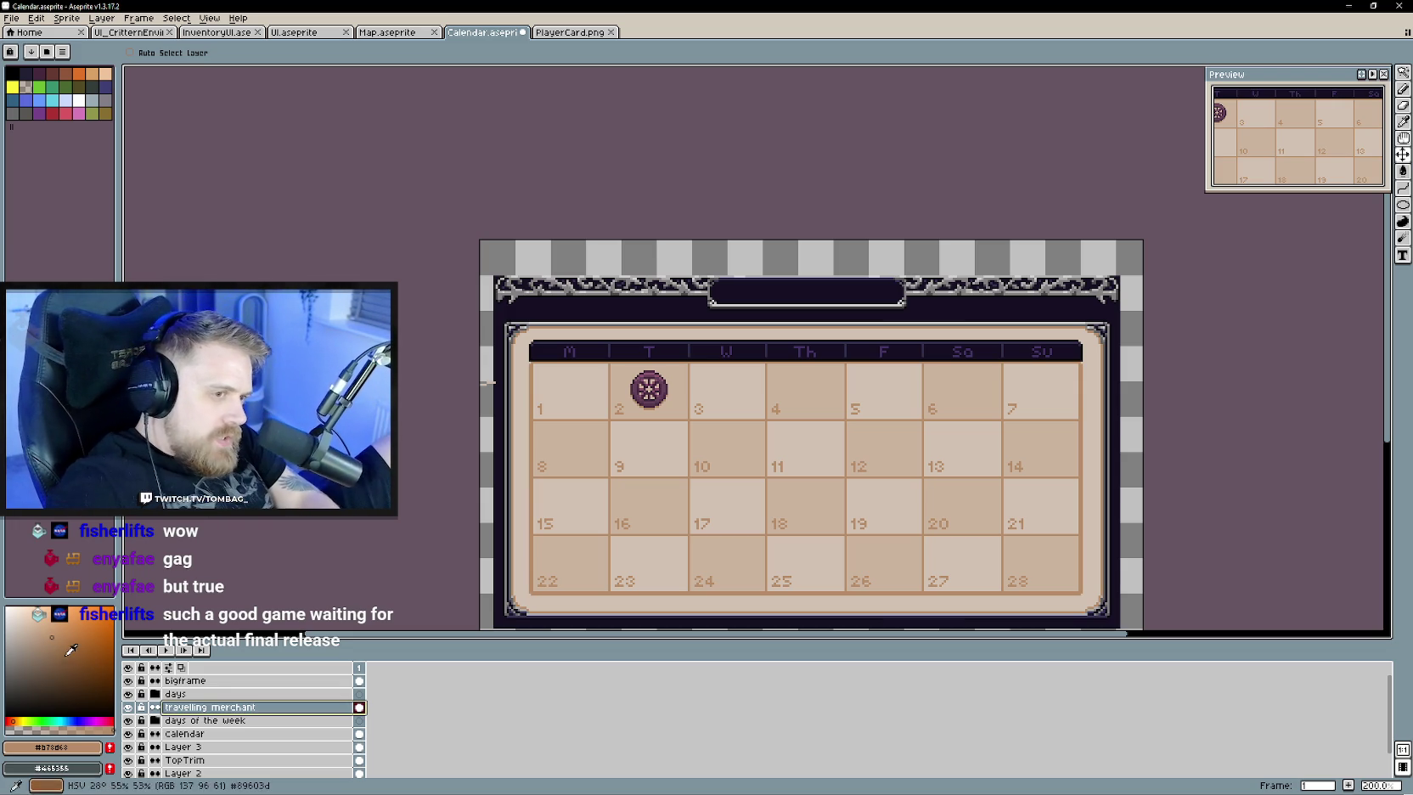
# - Move the travelling merchant token from the Tuesday 2 cell to the Sunday 7 cell
pyautogui.scroll(2, 645, 418)
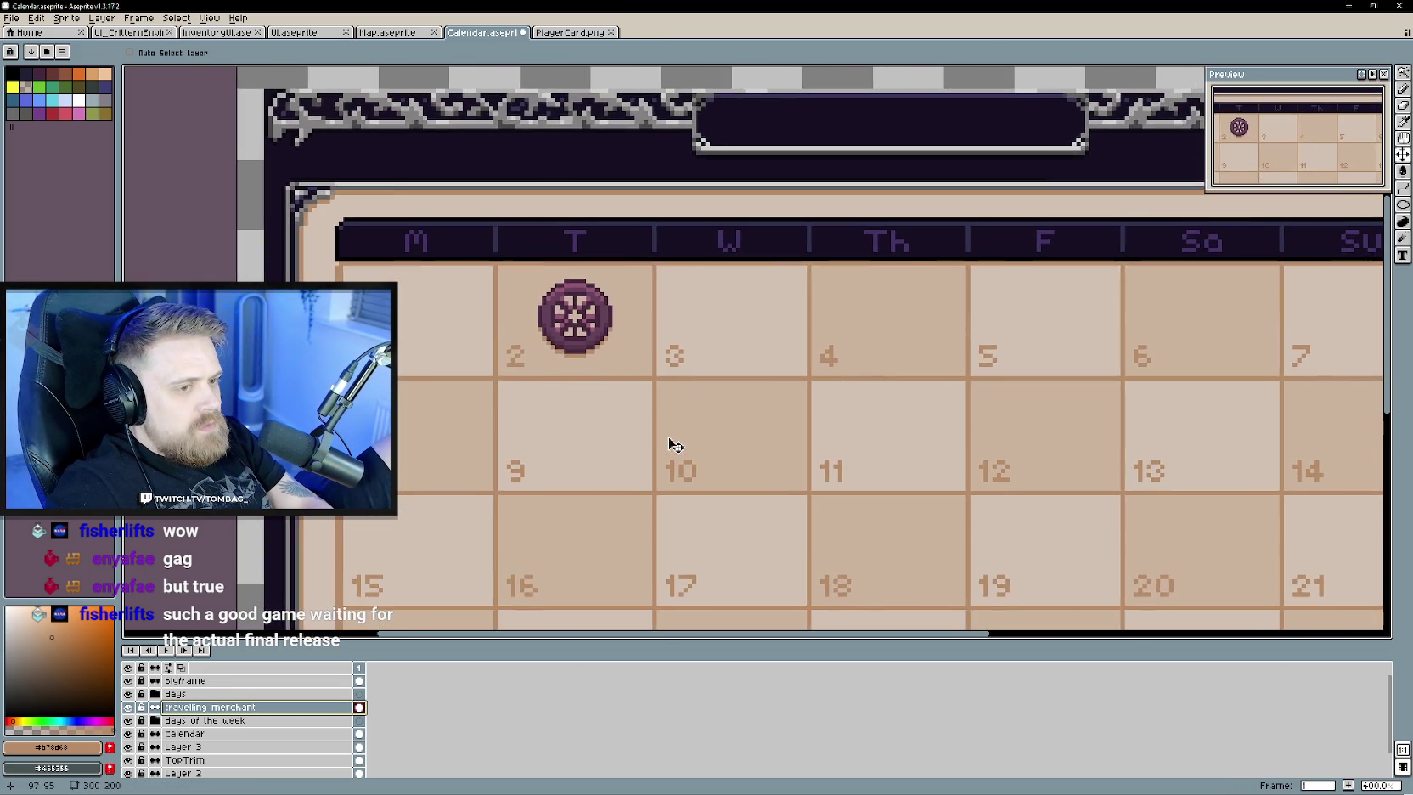
pyautogui.scroll(-1, 668, 445)
pyautogui.moveTo(522, 289)
pyautogui.mouseDown()
pyautogui.moveTo(622, 376)
pyautogui.moveTo(652, 367)
pyautogui.moveTo(586, 252)
pyautogui.moveTo(690, 195)
pyautogui.moveTo(697, 166)
pyautogui.mouseUp()
pyautogui.press('b')
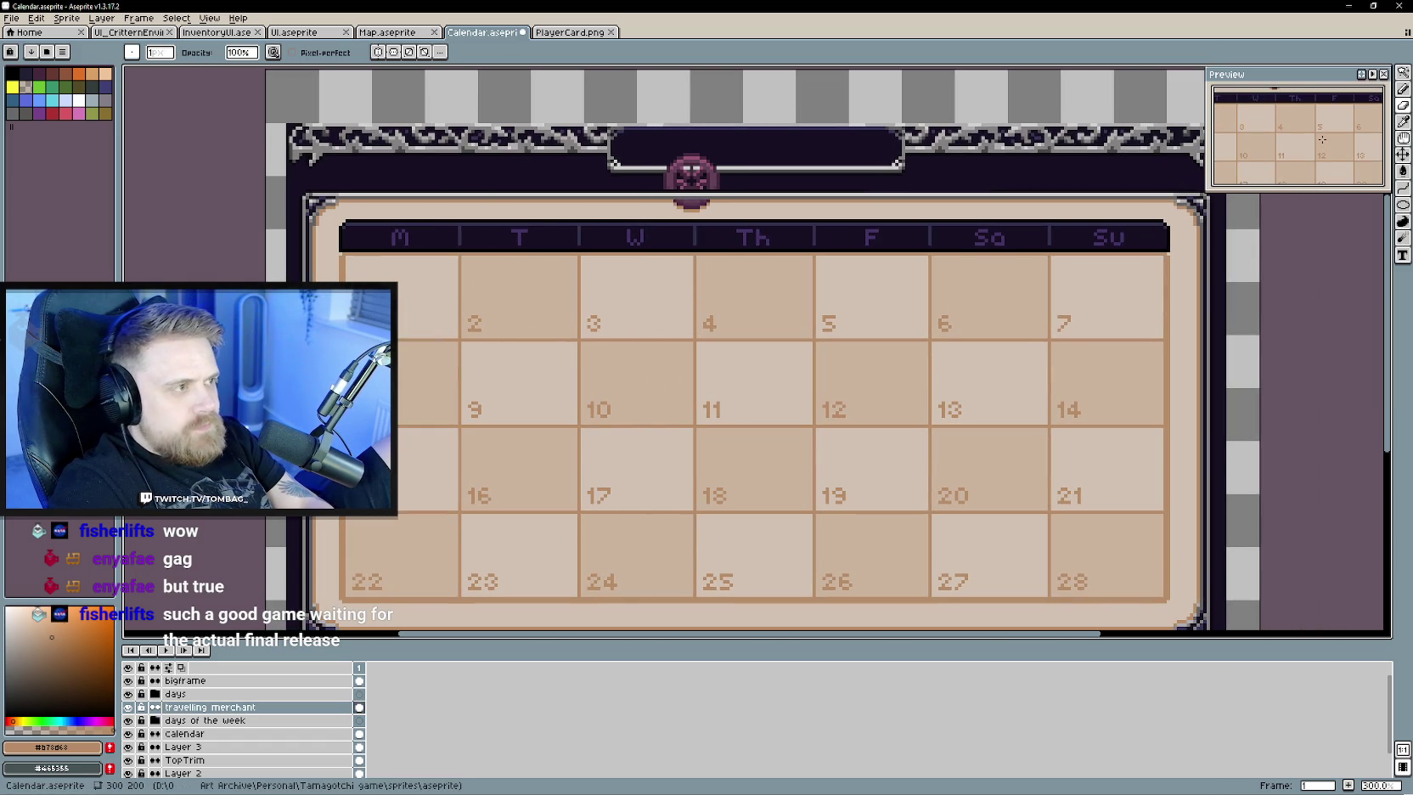
pyautogui.press('v')
pyautogui.moveTo(708, 187)
pyautogui.mouseDown()
pyautogui.moveTo(777, 345)
pyautogui.moveTo(768, 395)
pyautogui.moveTo(709, 387)
pyautogui.moveTo(900, 407)
pyautogui.moveTo(560, 426)
pyautogui.moveTo(416, 481)
pyautogui.moveTo(542, 374)
pyautogui.moveTo(412, 308)
pyautogui.moveTo(534, 305)
pyautogui.mouseUp()
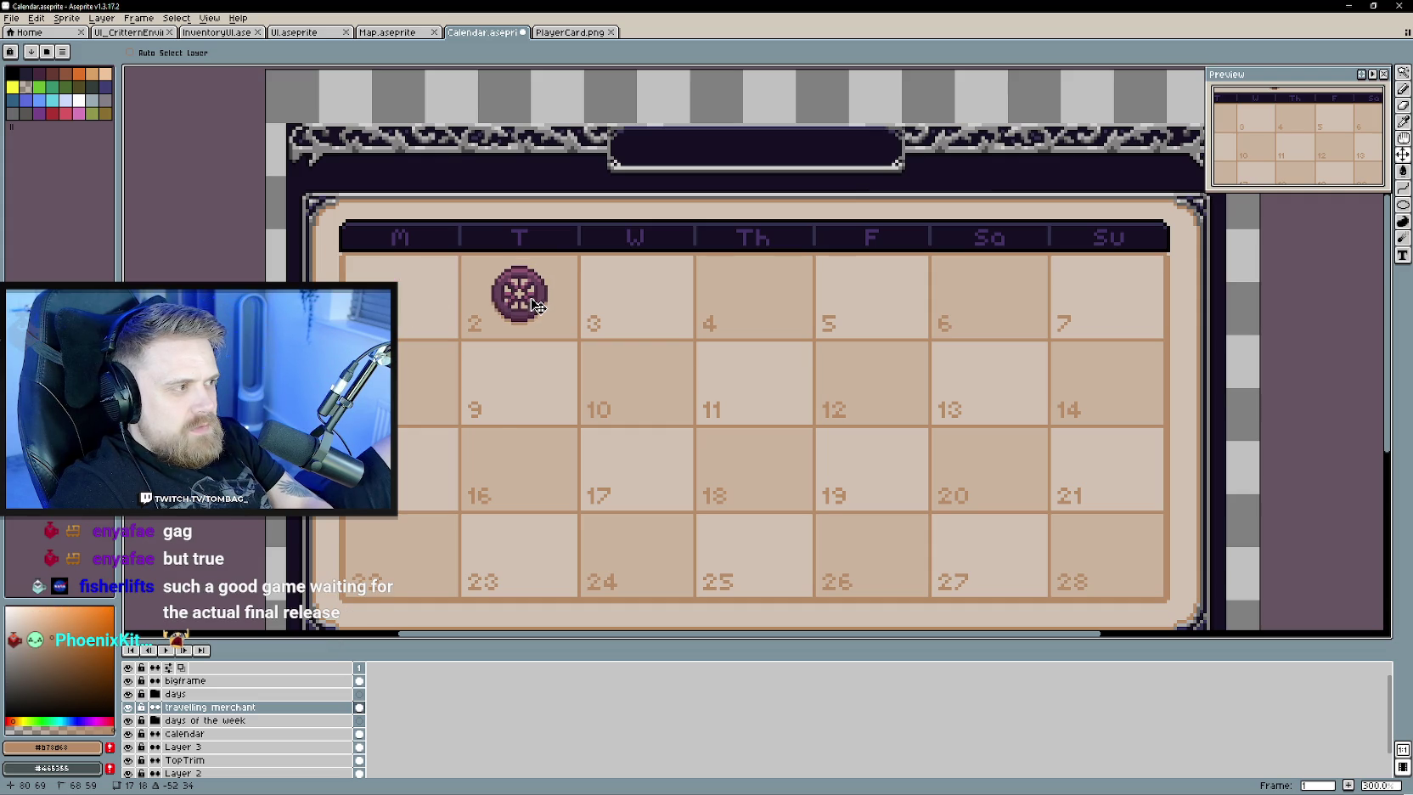
pyautogui.moveTo(536, 305); pyautogui.dragTo(1126, 308)
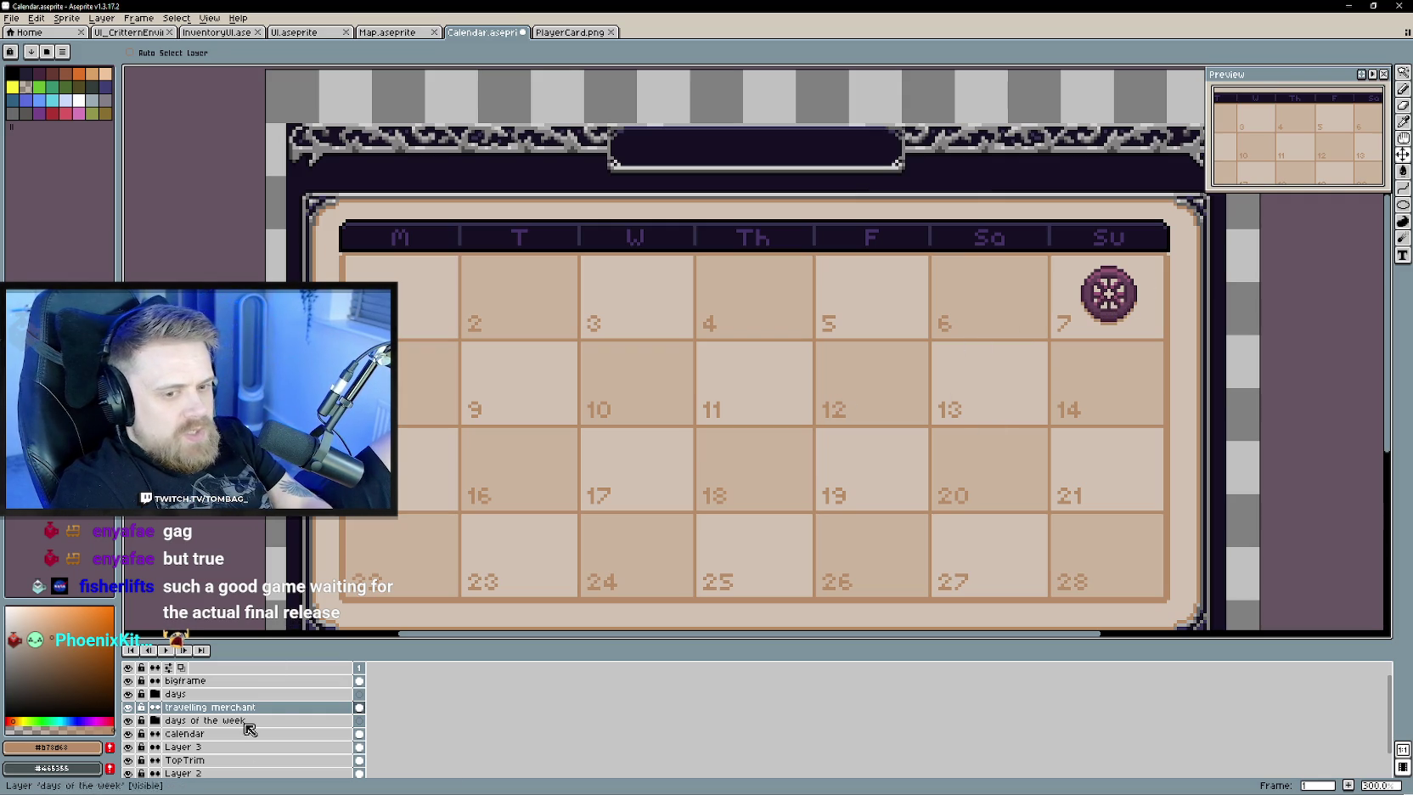
pyautogui.rightClick(279, 707)
# - Add a new layer above travelling merchant and sample the token's dark purple #45283c
pyautogui.moveTo(297, 707)
pyautogui.click(437, 710)
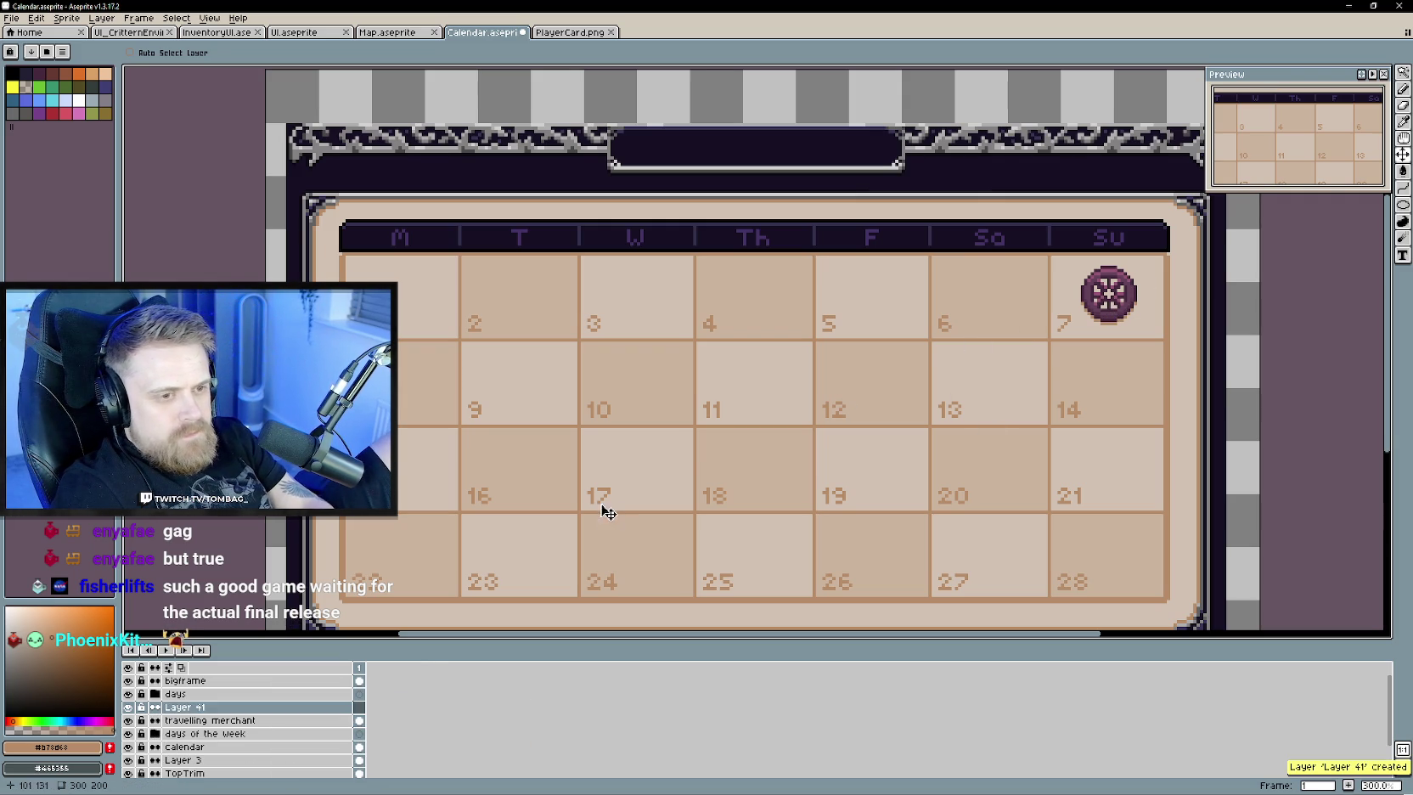
pyautogui.press('b')
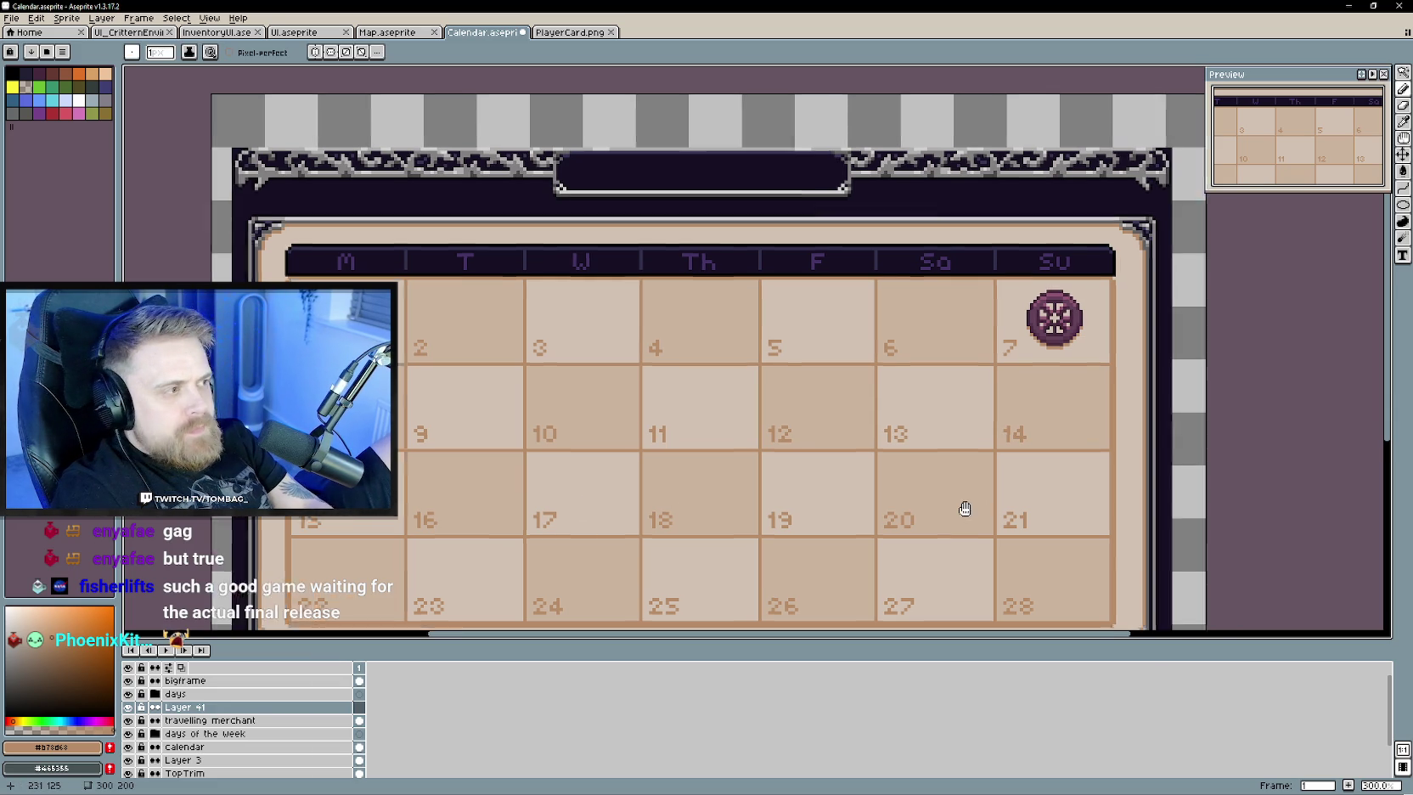
pyautogui.hscroll(3, 818, 417)
pyautogui.scroll(1, 921, 323)
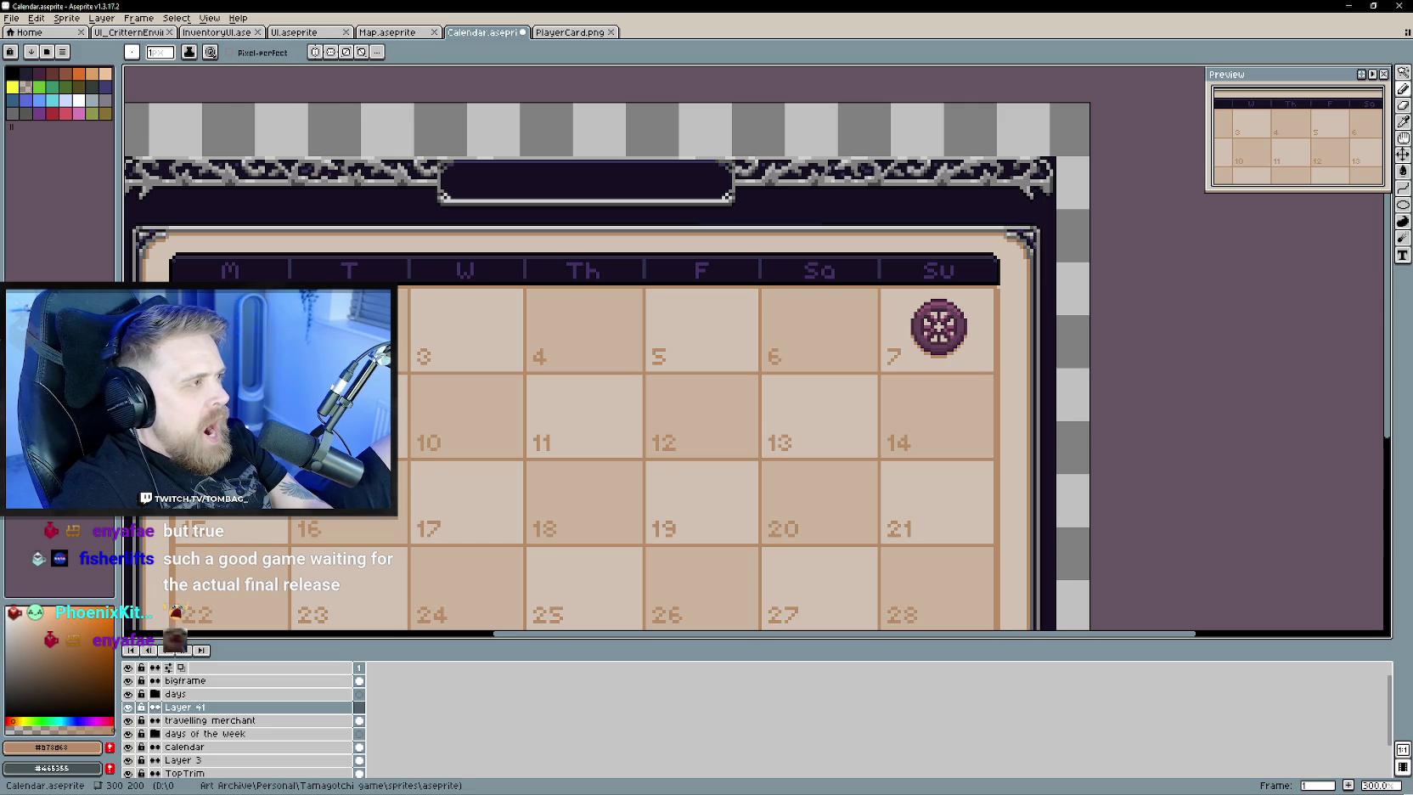
pyautogui.scroll(1, 772, 370)
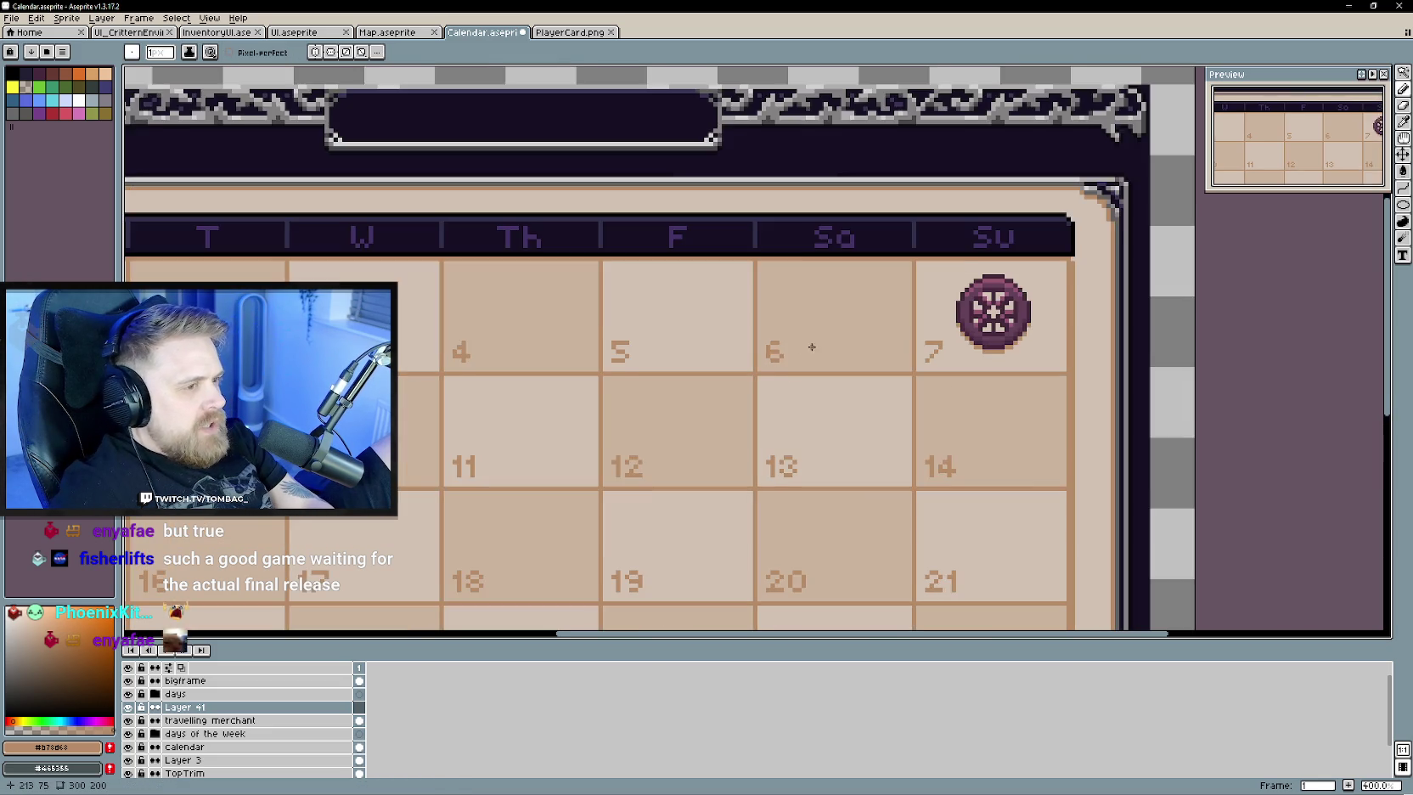
pyautogui.keyDown('alt'); pyautogui.click(972, 312); pyautogui.keyUp('alt')
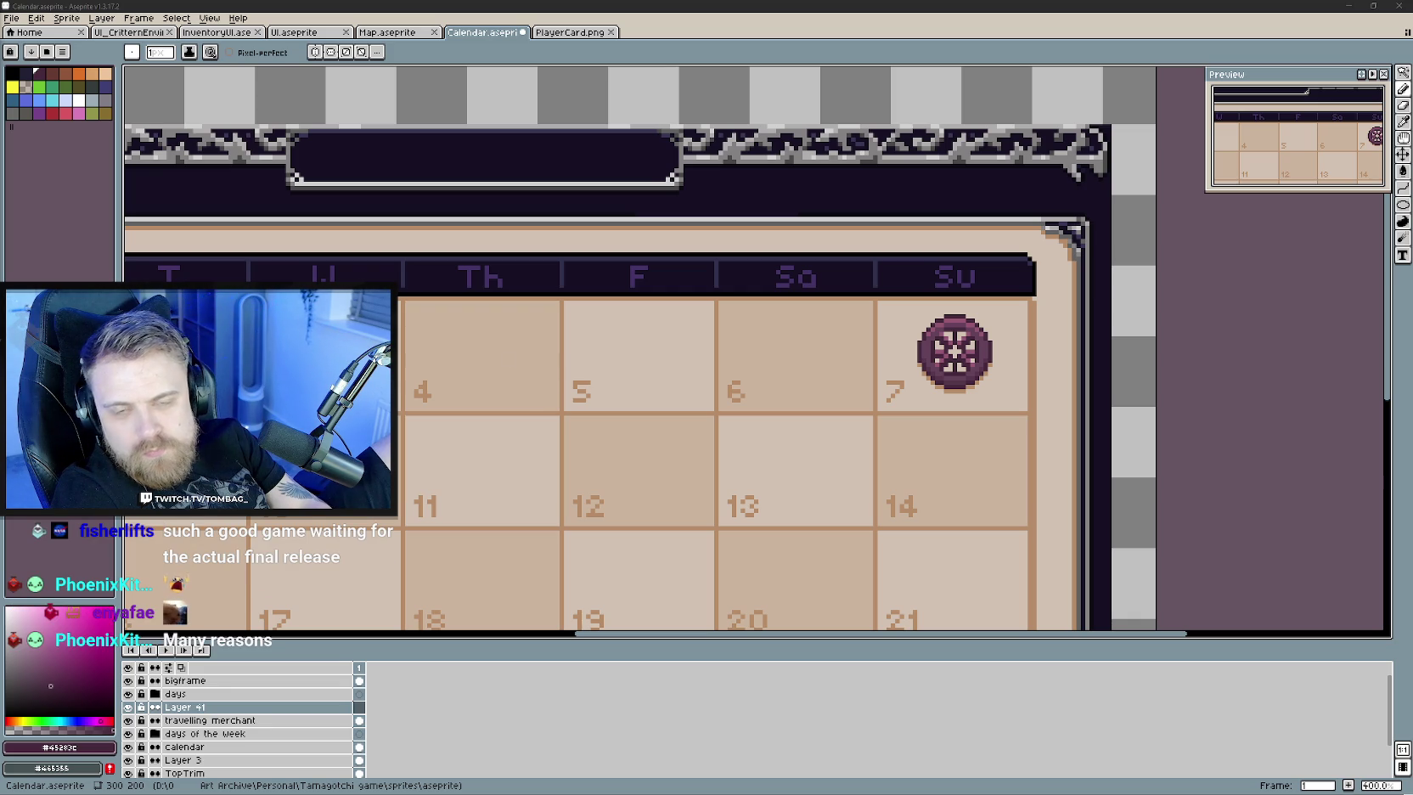
pyautogui.moveTo(543, 397)
pyautogui.mouseDown()
pyautogui.moveTo(568, 397)
pyautogui.moveTo(566, 375)
pyautogui.mouseUp()
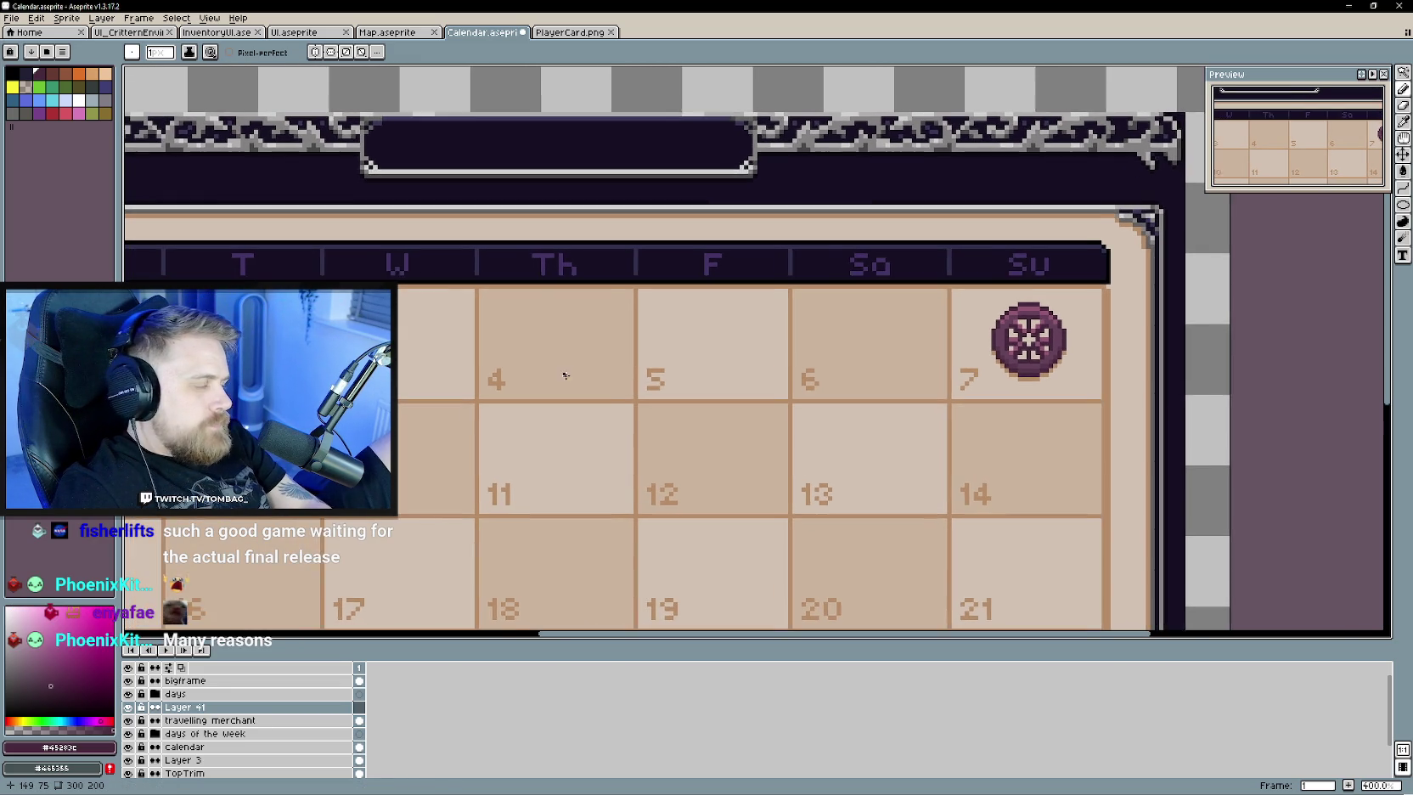
pyautogui.scroll(-2, 573, 391)
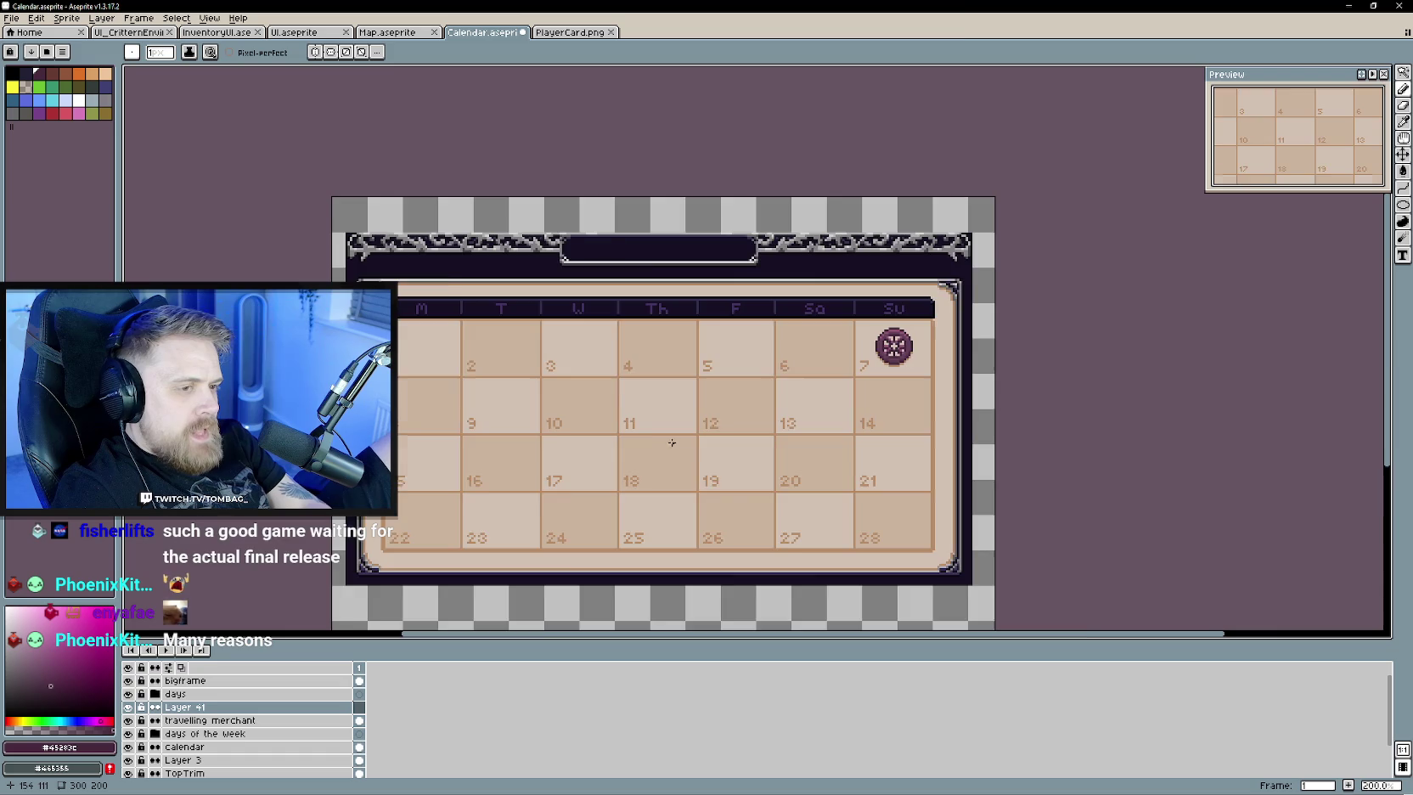
pyautogui.scroll(3, 646, 425)
pyautogui.scroll(-1, 640, 397)
pyautogui.moveTo(640, 397); pyautogui.dragTo(647, 423)
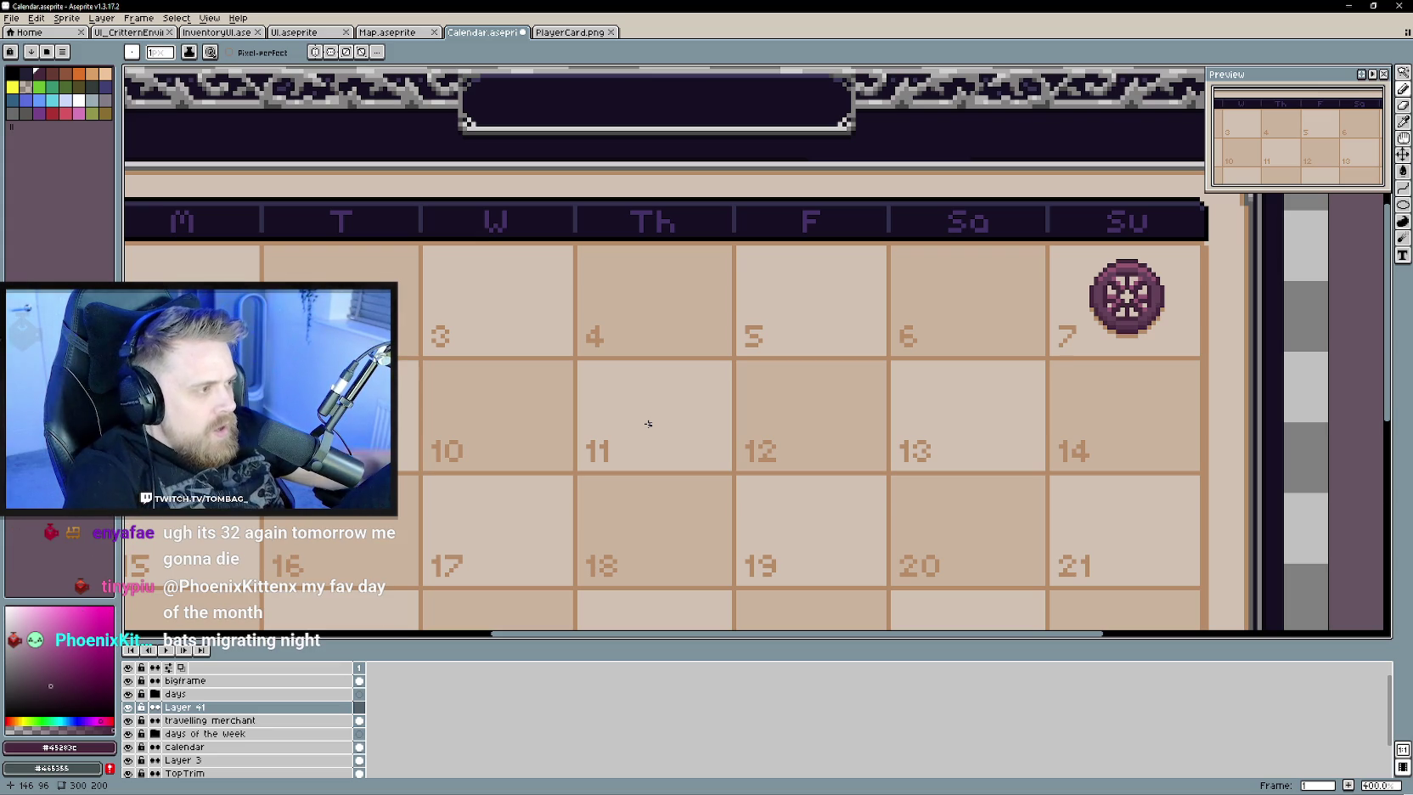
# - Bring the whole calendar into view and save Calendar.aseprite
pyautogui.scroll(-2, 639, 458)
pyautogui.moveTo(639, 473)
pyautogui.mouseDown()
pyautogui.moveTo(711, 453)
pyautogui.moveTo(721, 410)
pyautogui.mouseUp()
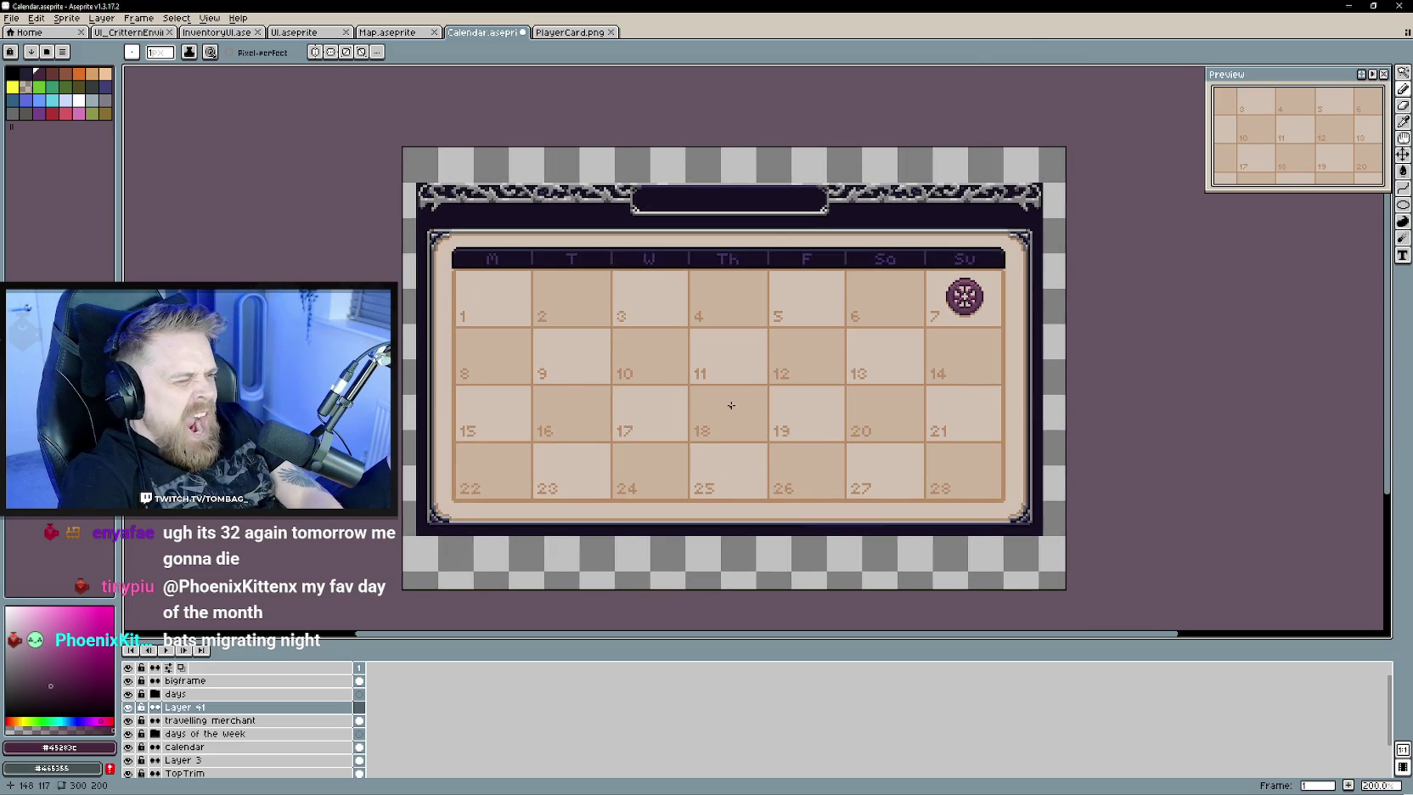
pyautogui.scroll(1, 728, 404)
pyautogui.scroll(-1, 732, 401)
pyautogui.scroll(1, 732, 401)
pyautogui.scroll(-1, 728, 398)
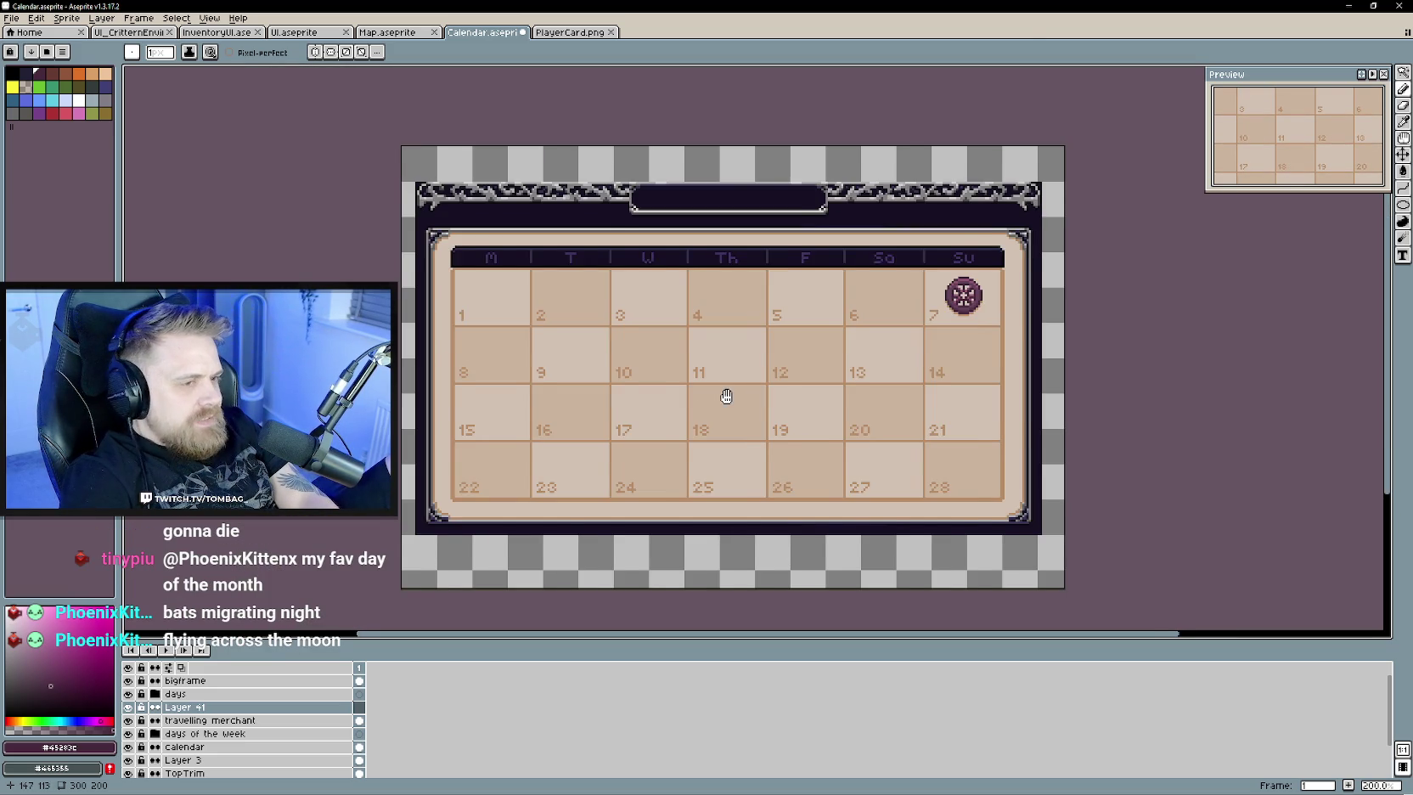
pyautogui.moveTo(726, 395); pyautogui.dragTo(727, 404)
pyautogui.hotkey('ctrl', 's')
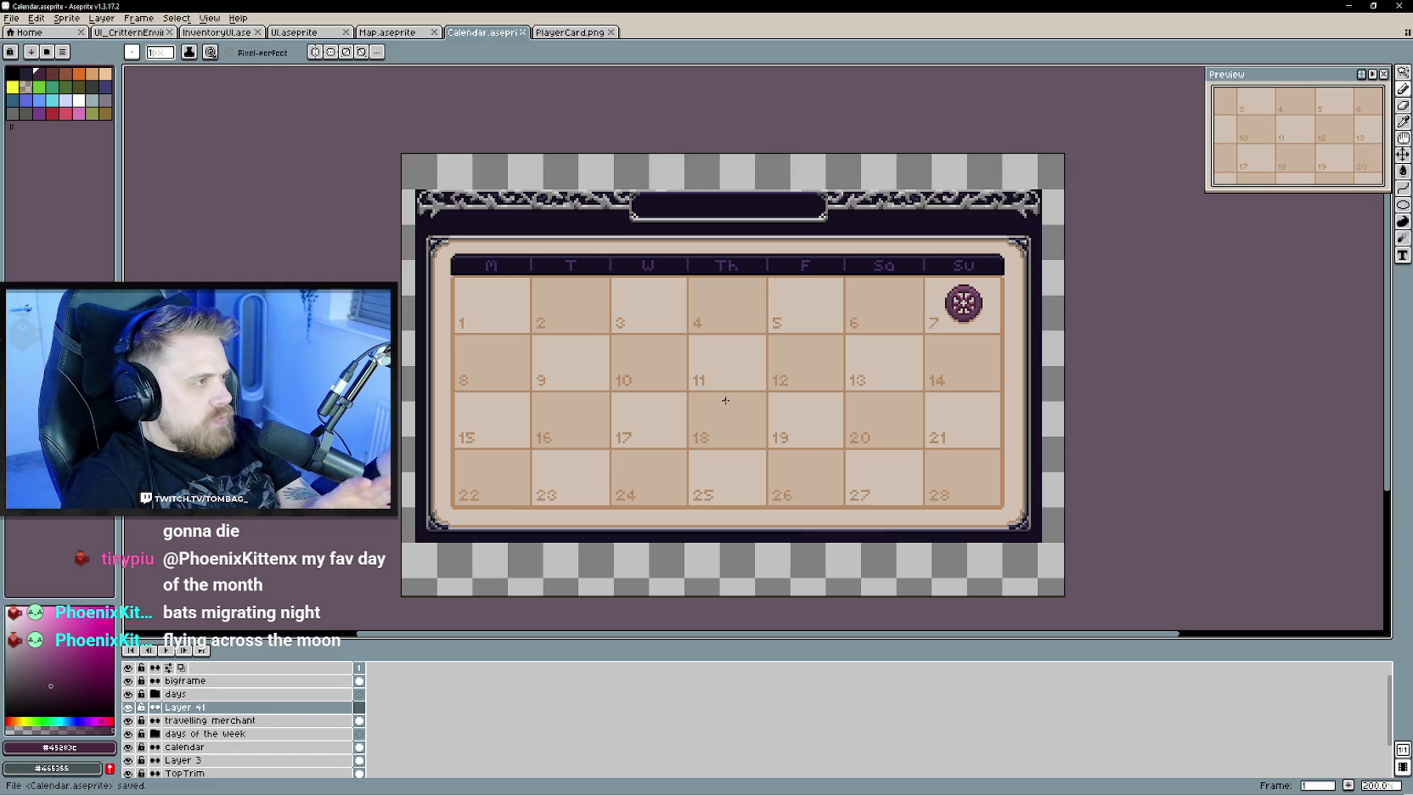
# - Briefly view the PlayerCard.png sprite, then return to Calendar.aseprite
pyautogui.click(564, 34)
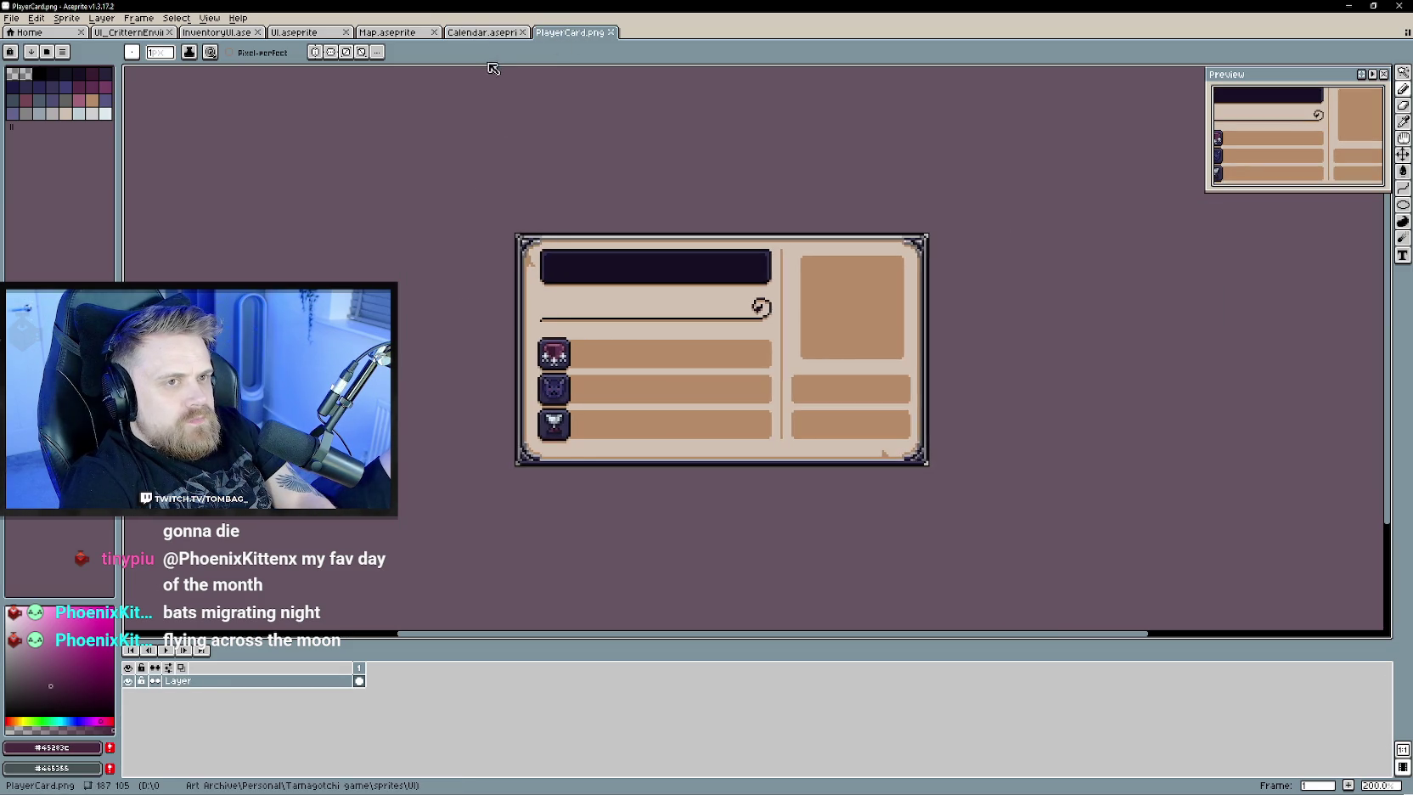
pyautogui.click(482, 34)
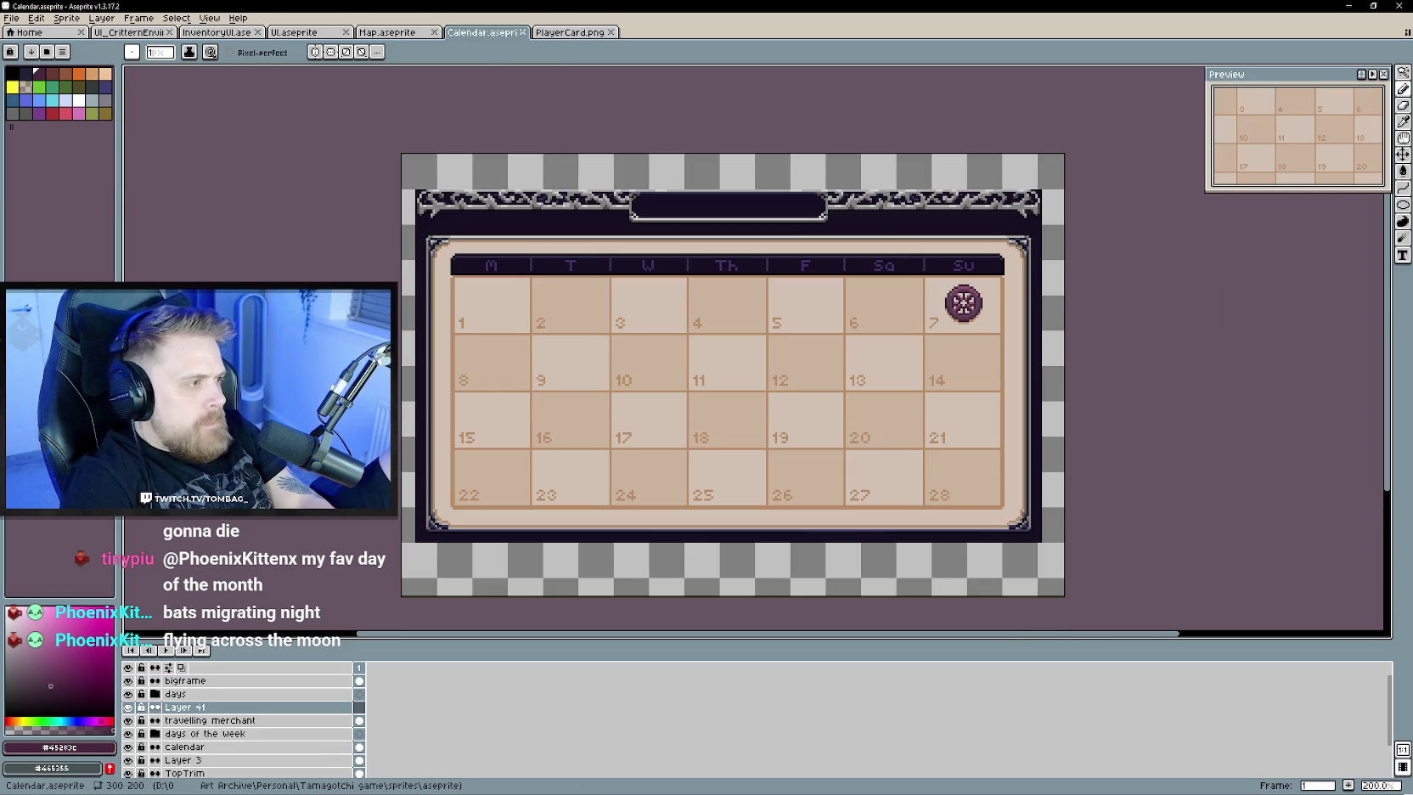
pyautogui.hotkey('alt', 'Tab')
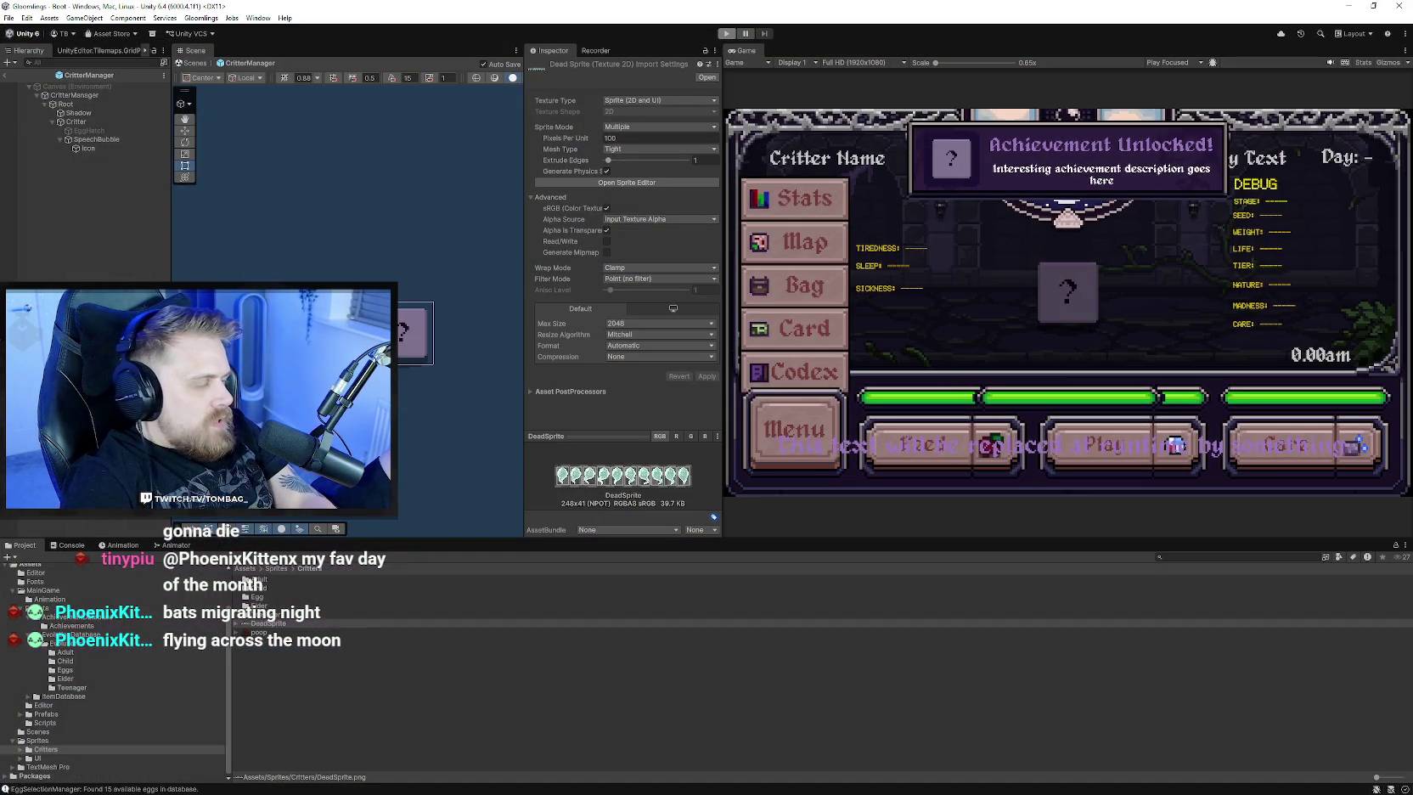
# - Enter play mode and scroll through the game's Achievements screen, then return to the title
pyautogui.click(965, 547)
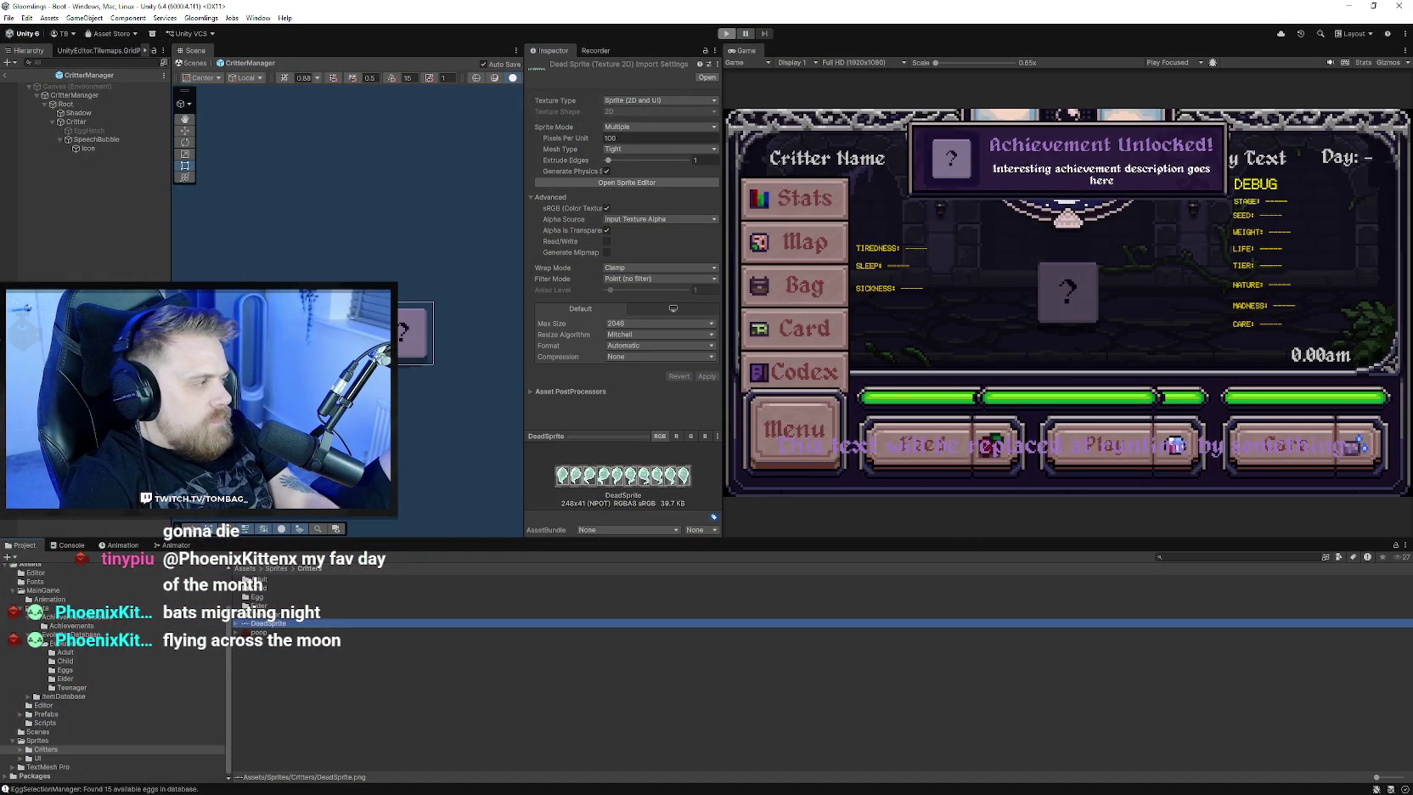
pyautogui.click(720, 35)
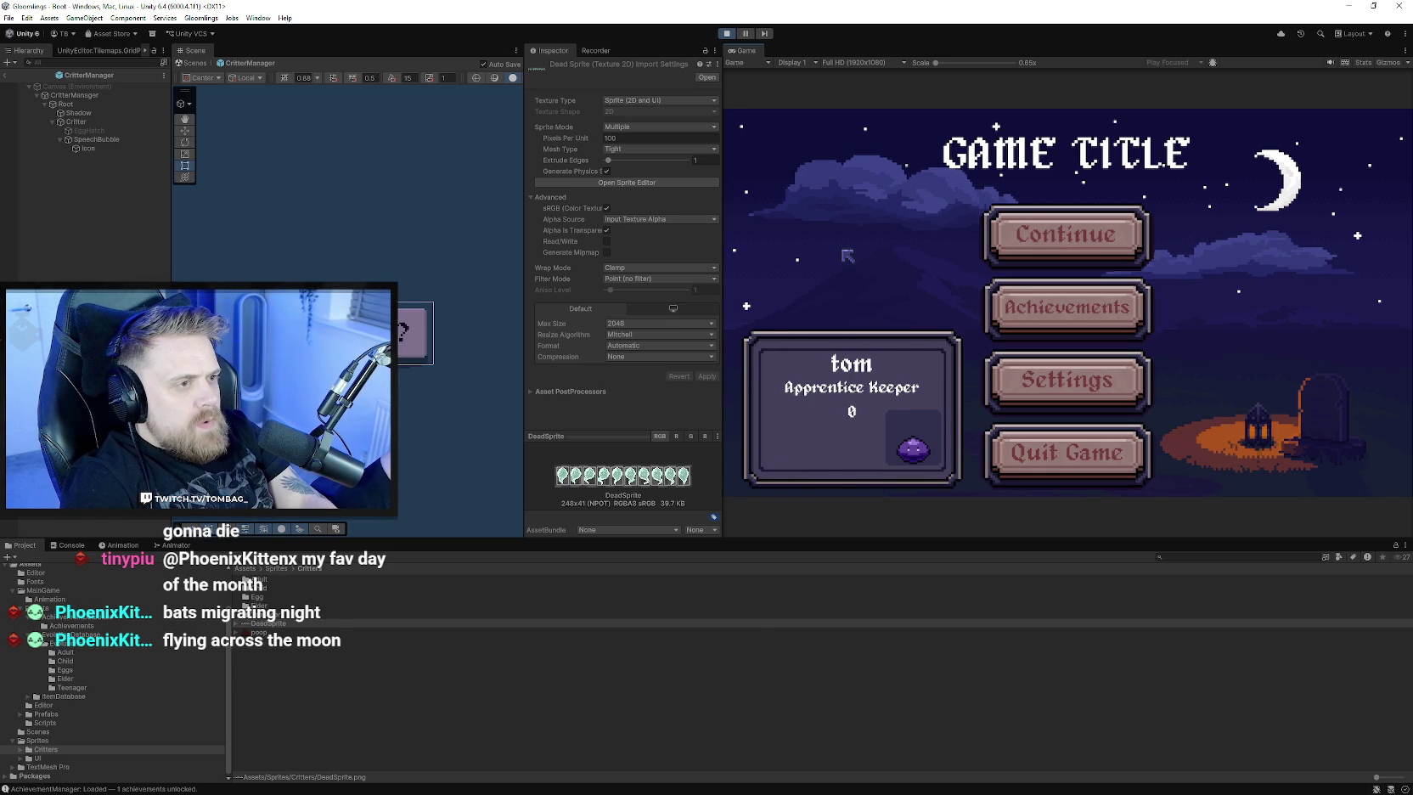
pyautogui.click(1024, 330)
pyautogui.scroll(-5, 977, 246)
pyautogui.scroll(5, 984, 340)
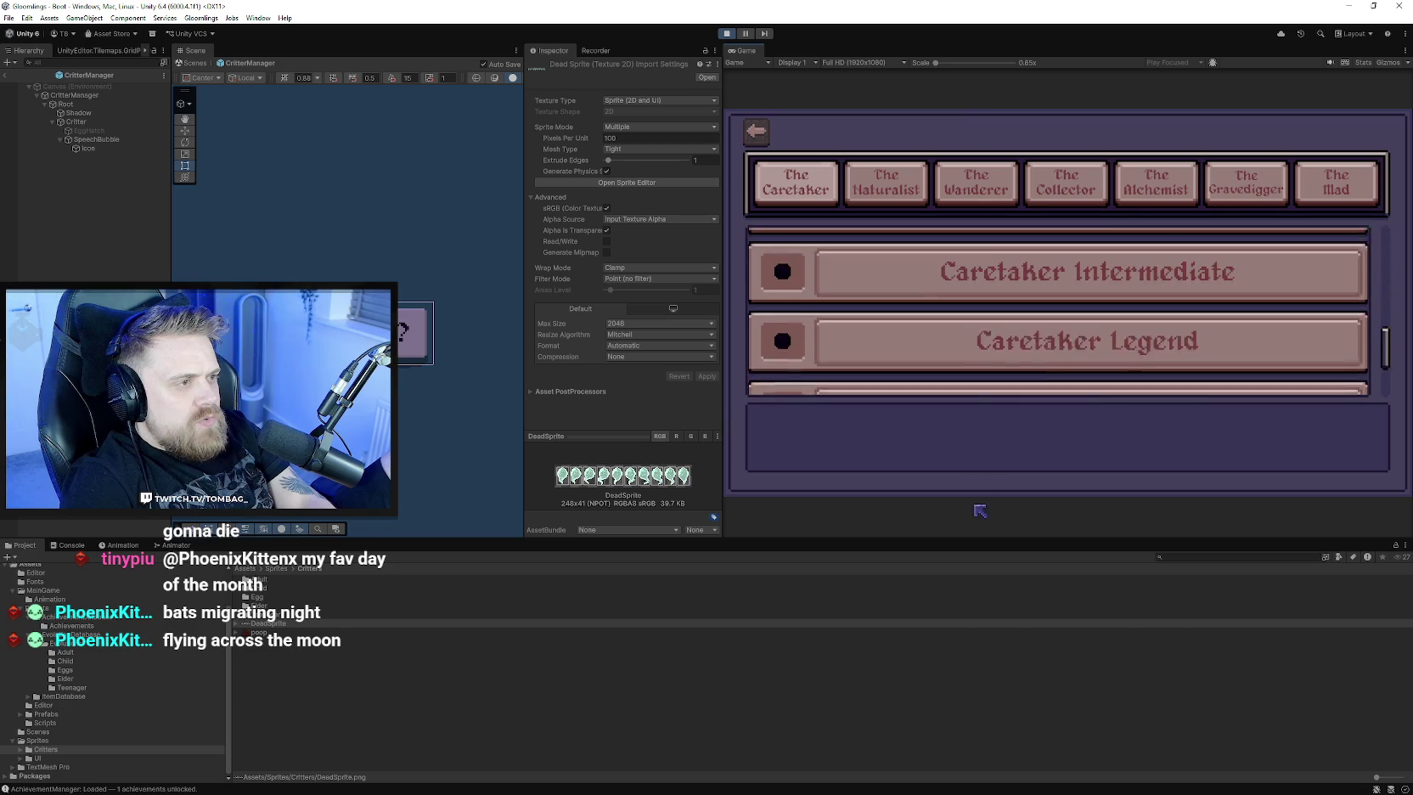
pyautogui.scroll(-5, 997, 373)
pyautogui.scroll(5, 1010, 356)
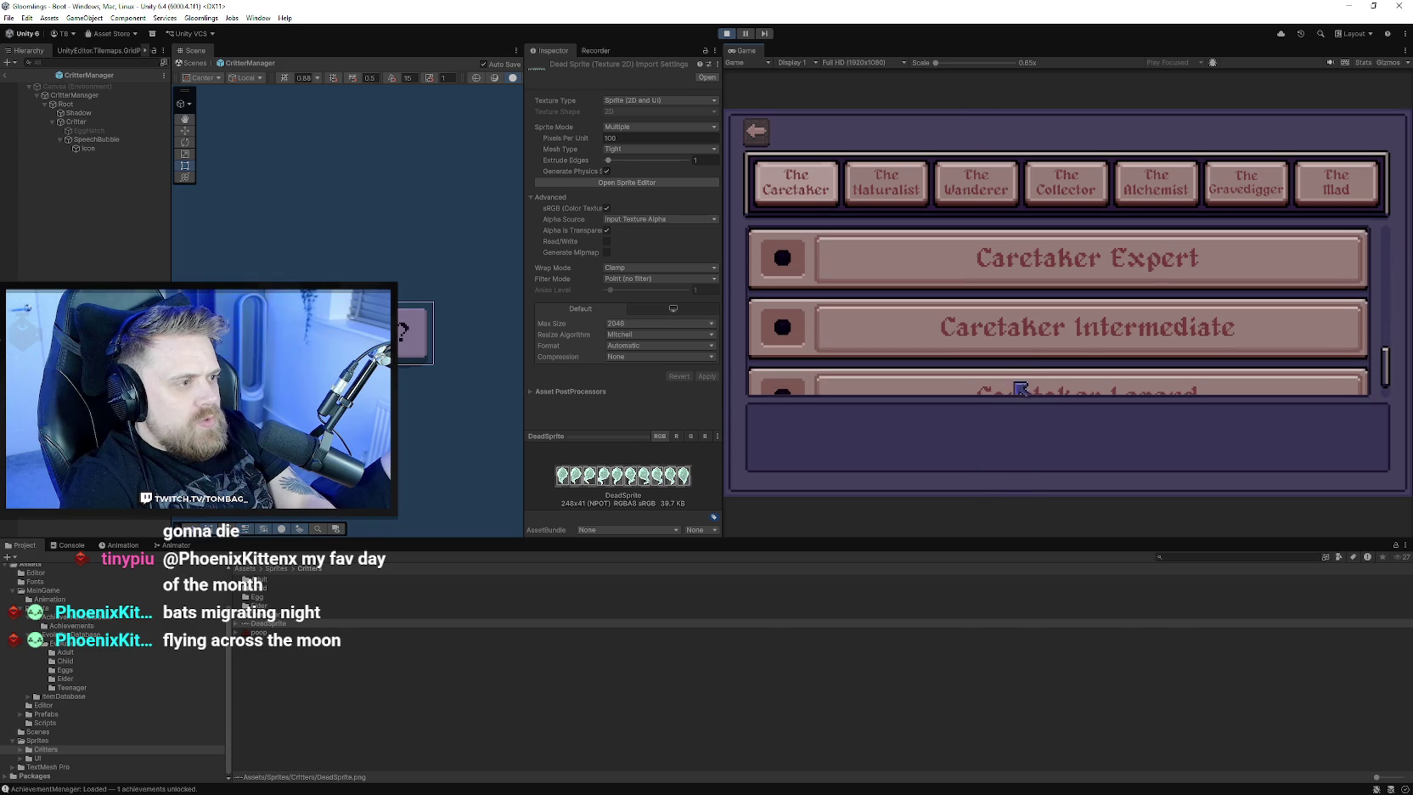
pyautogui.scroll(-5, 1034, 325)
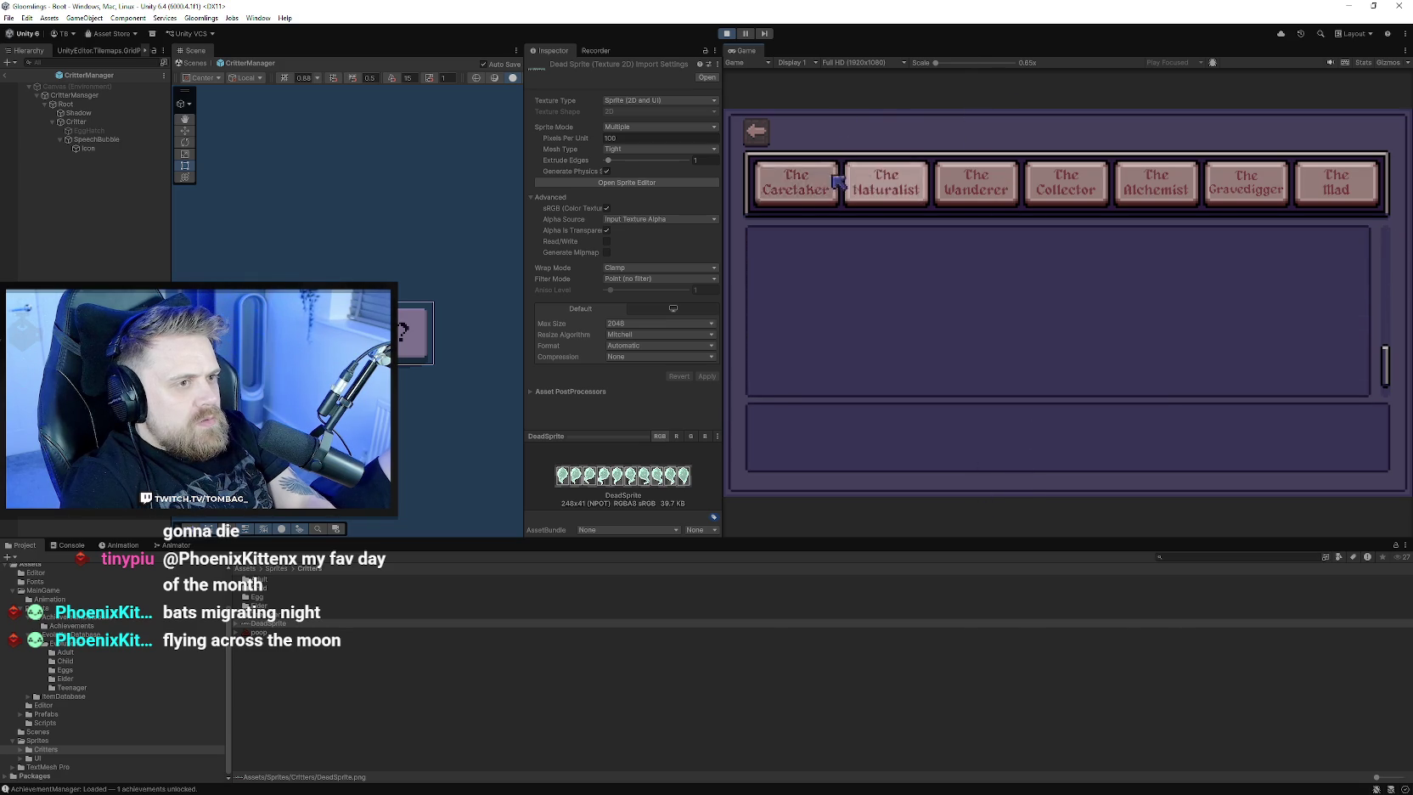
pyautogui.scroll(5, 923, 264)
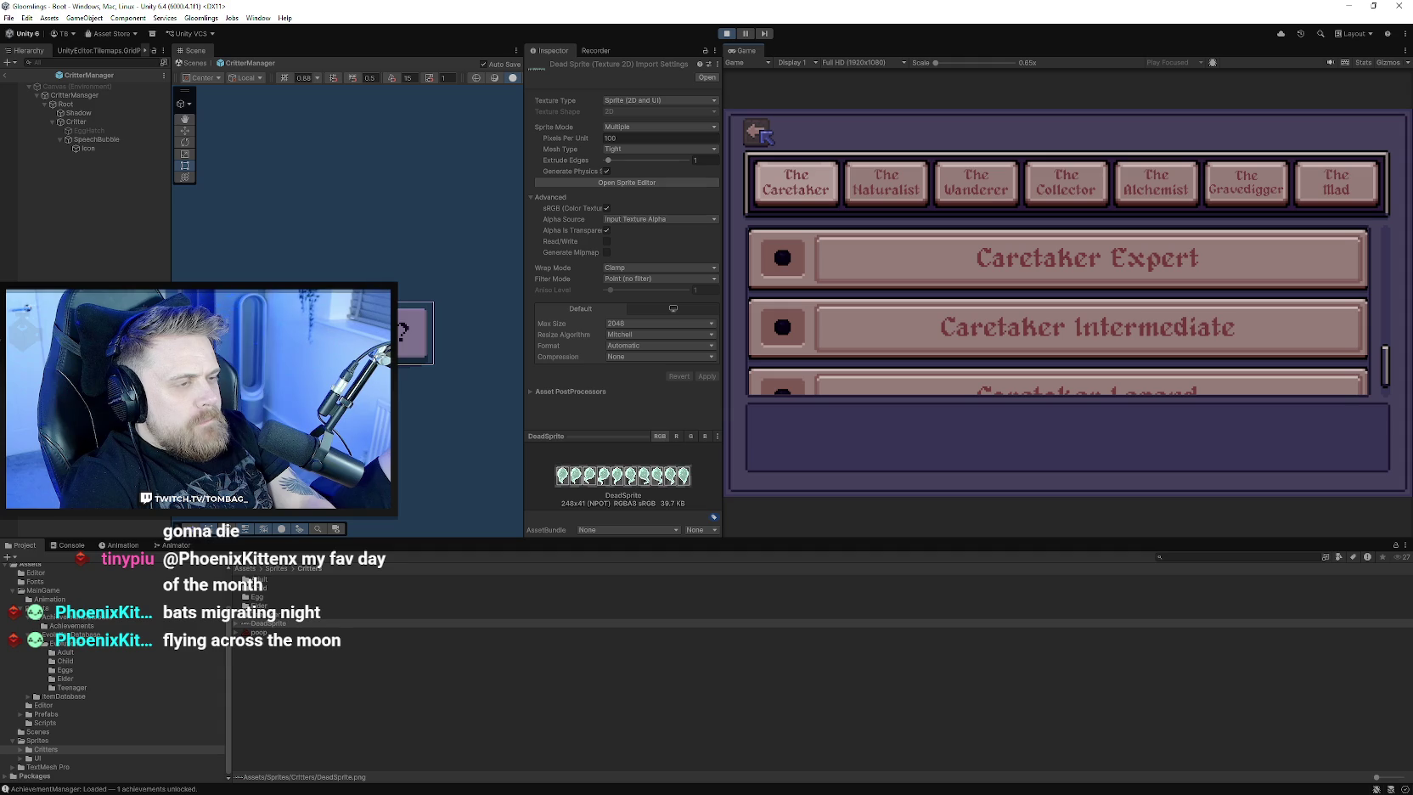
pyautogui.click(762, 134)
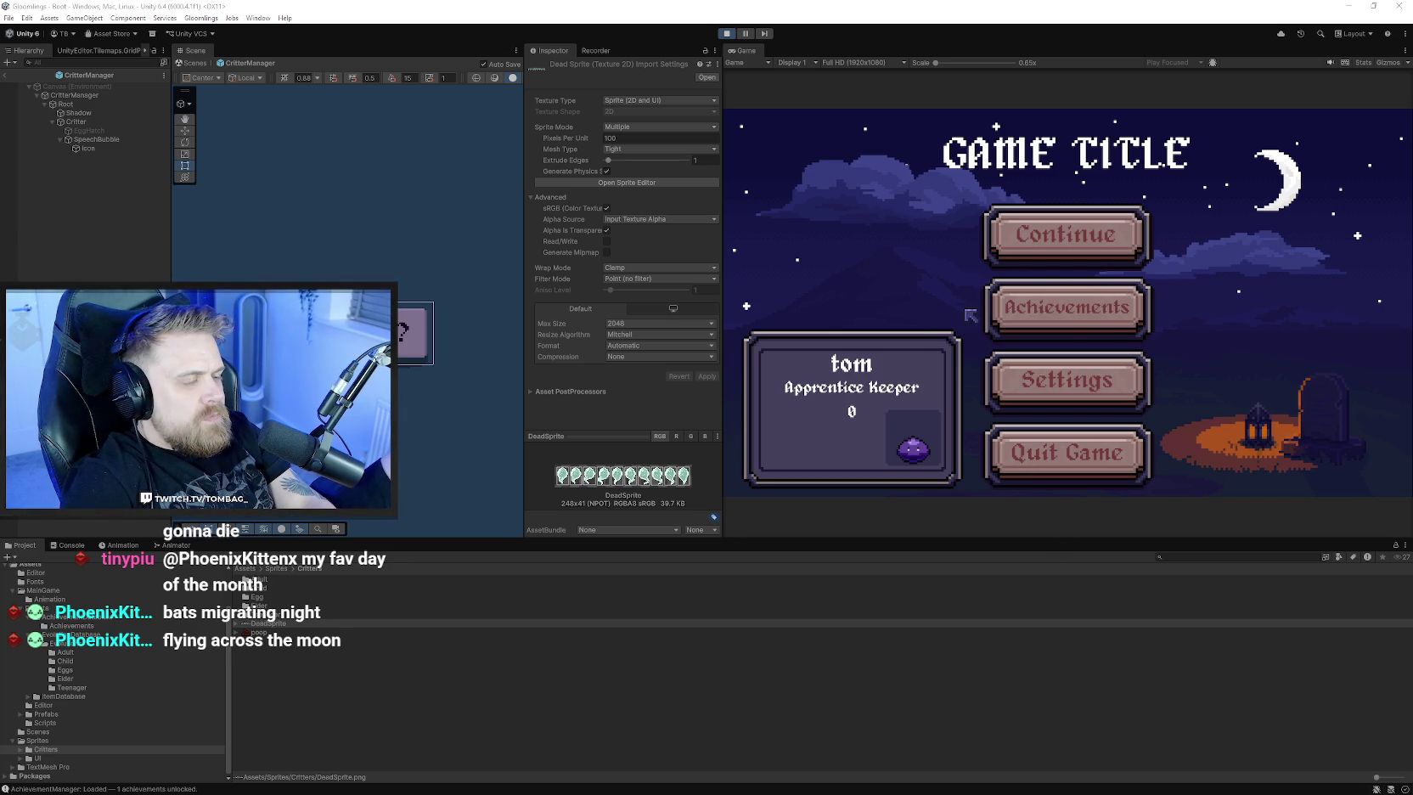
# - Check the in-game Settings screen, go back, and show the Sprites folder
pyautogui.click(1010, 392)
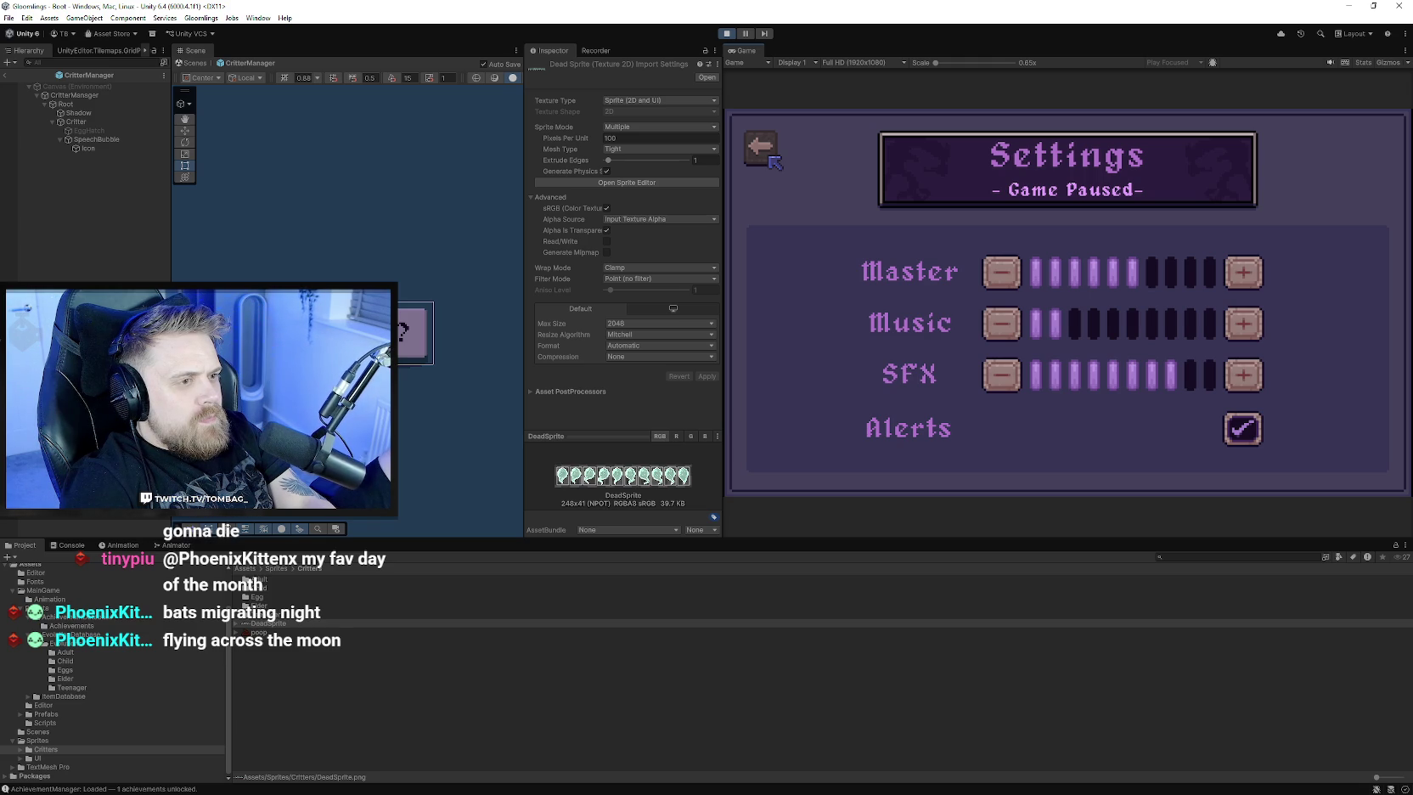
pyautogui.click(770, 158)
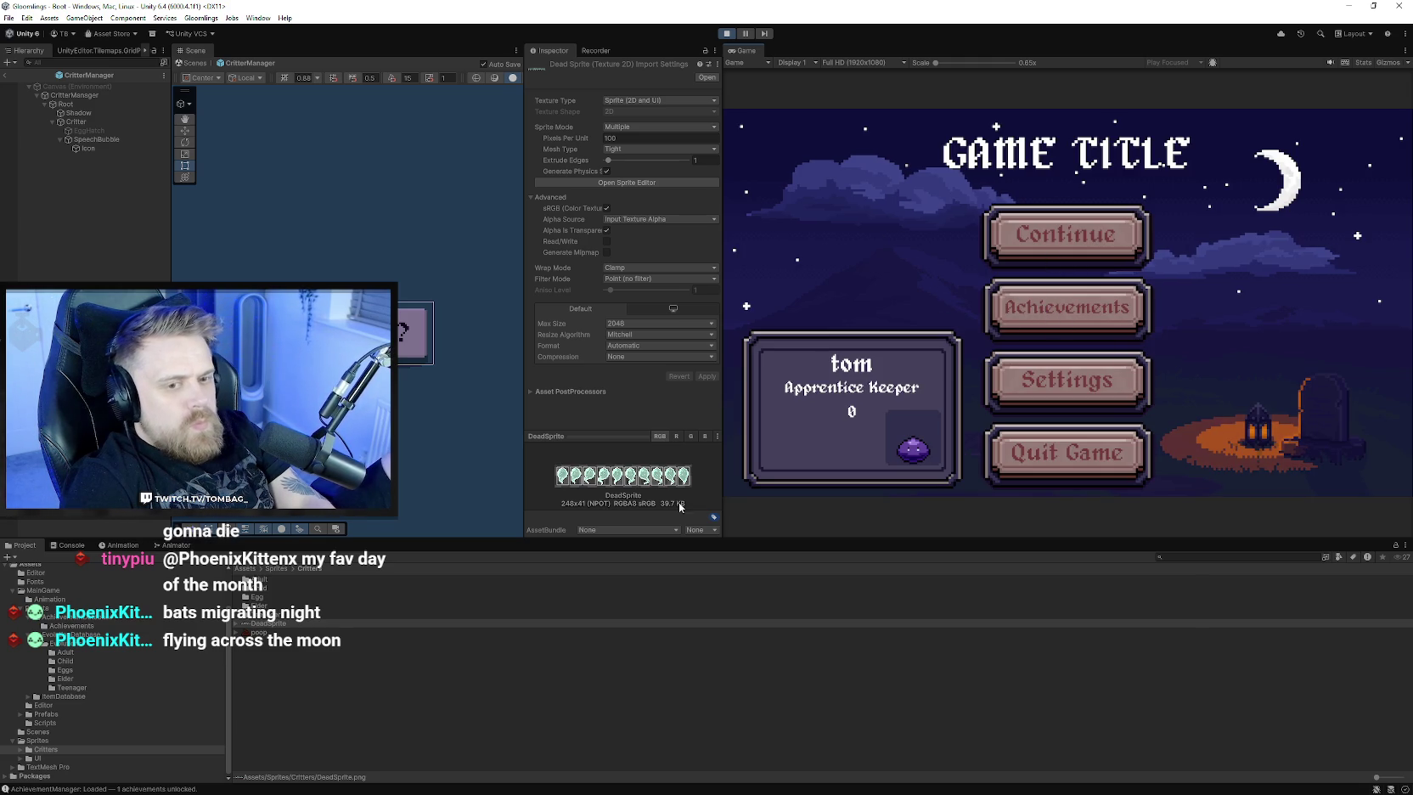
pyautogui.click(275, 566)
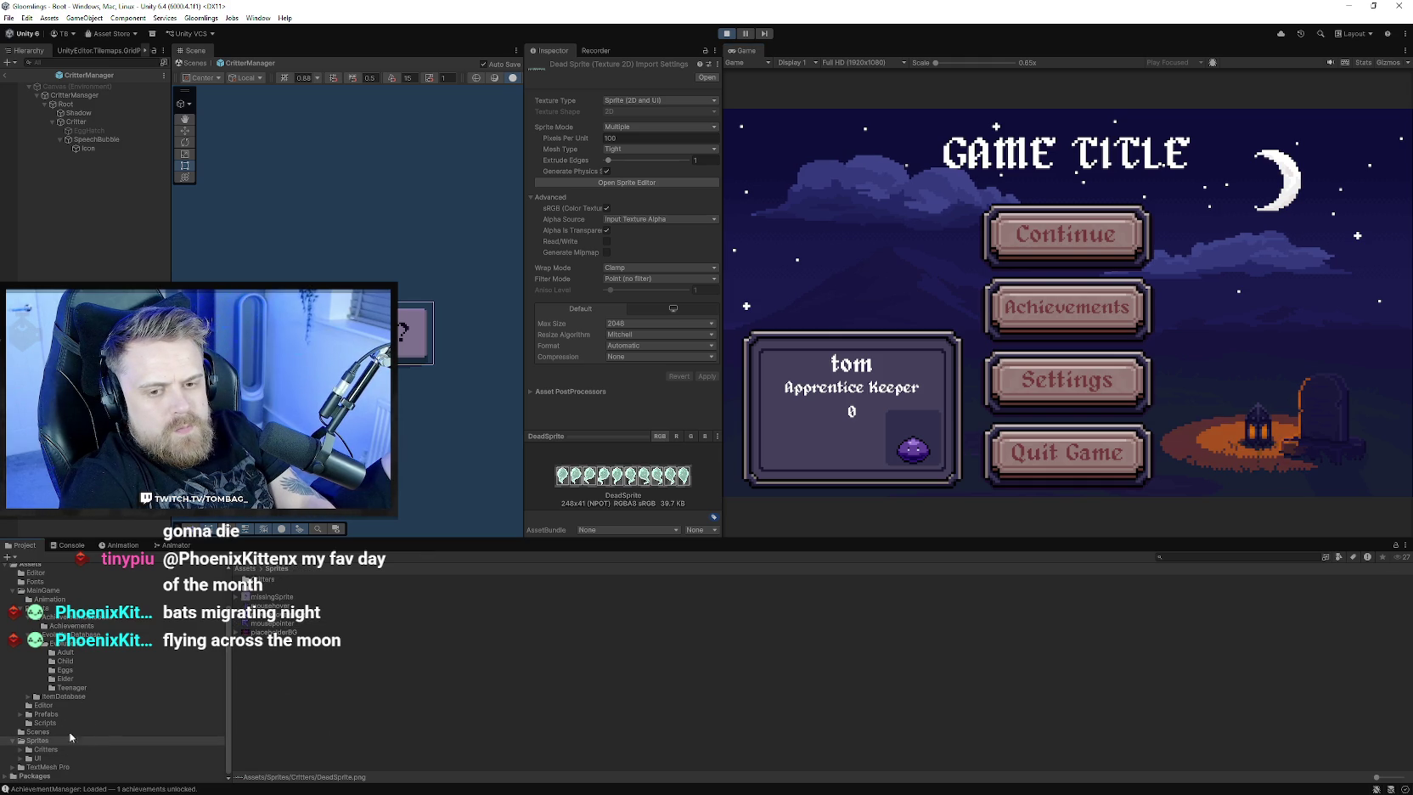
# - Set the Settings prefab Background's Source Image to None and continue the game to gameplay
pyautogui.click(46, 714)
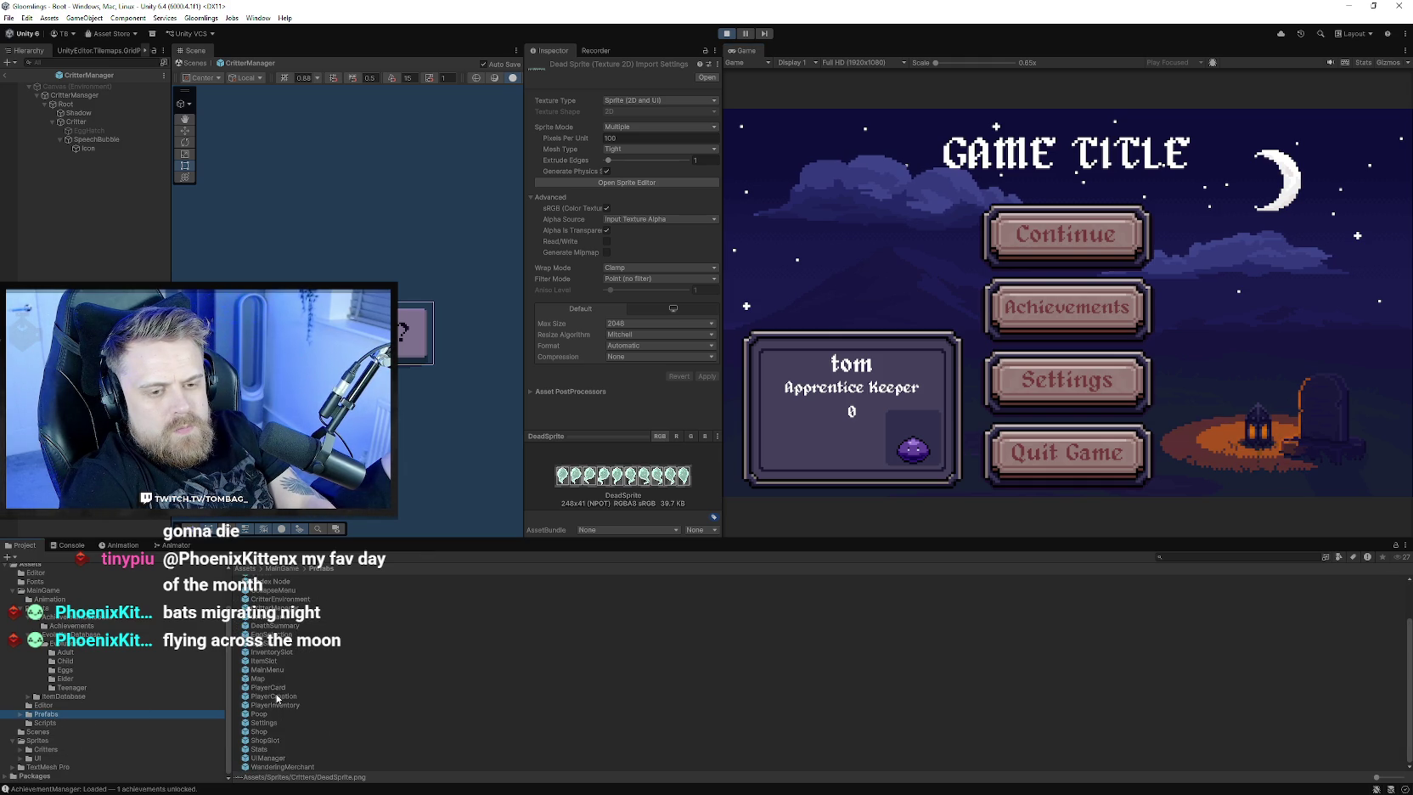
pyautogui.doubleClick(263, 723)
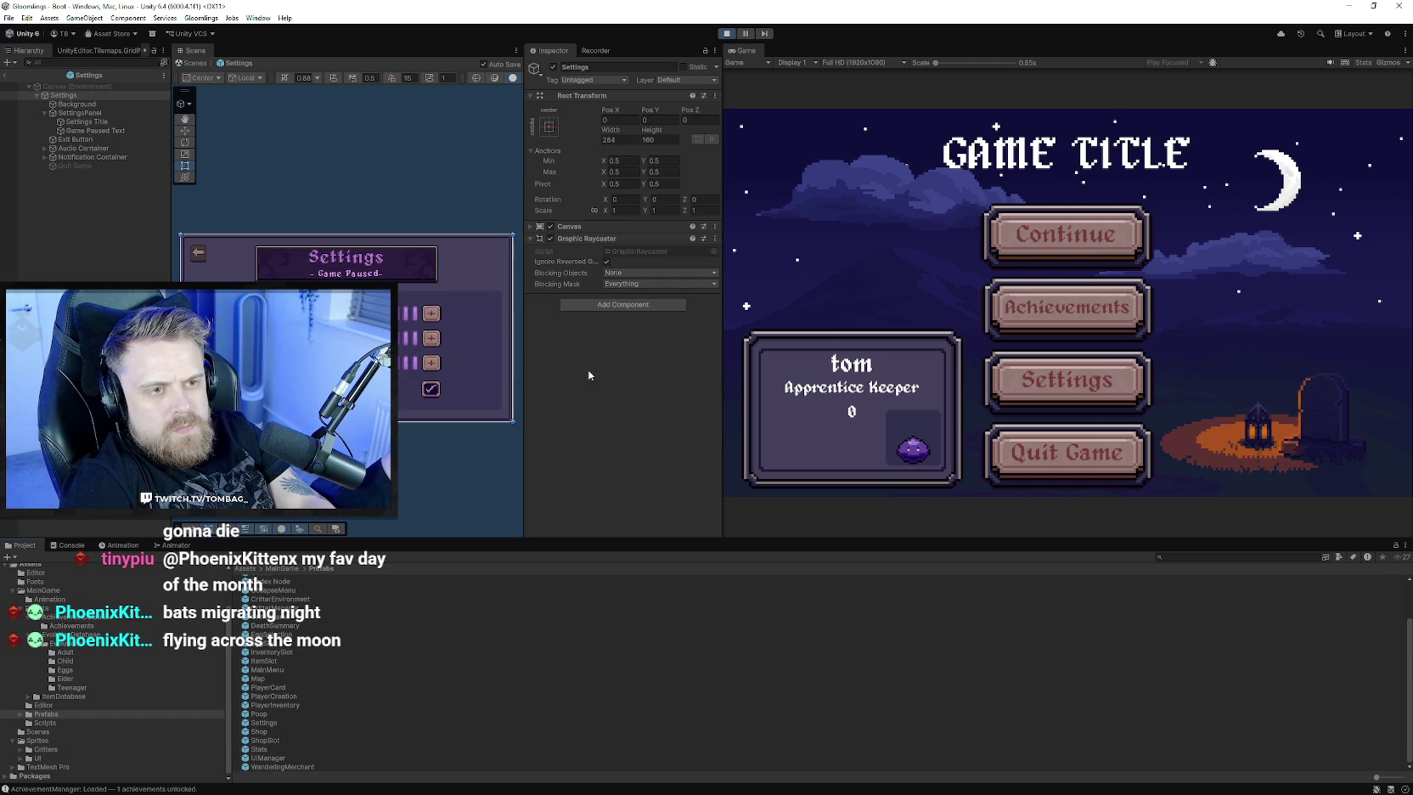
pyautogui.click(76, 103)
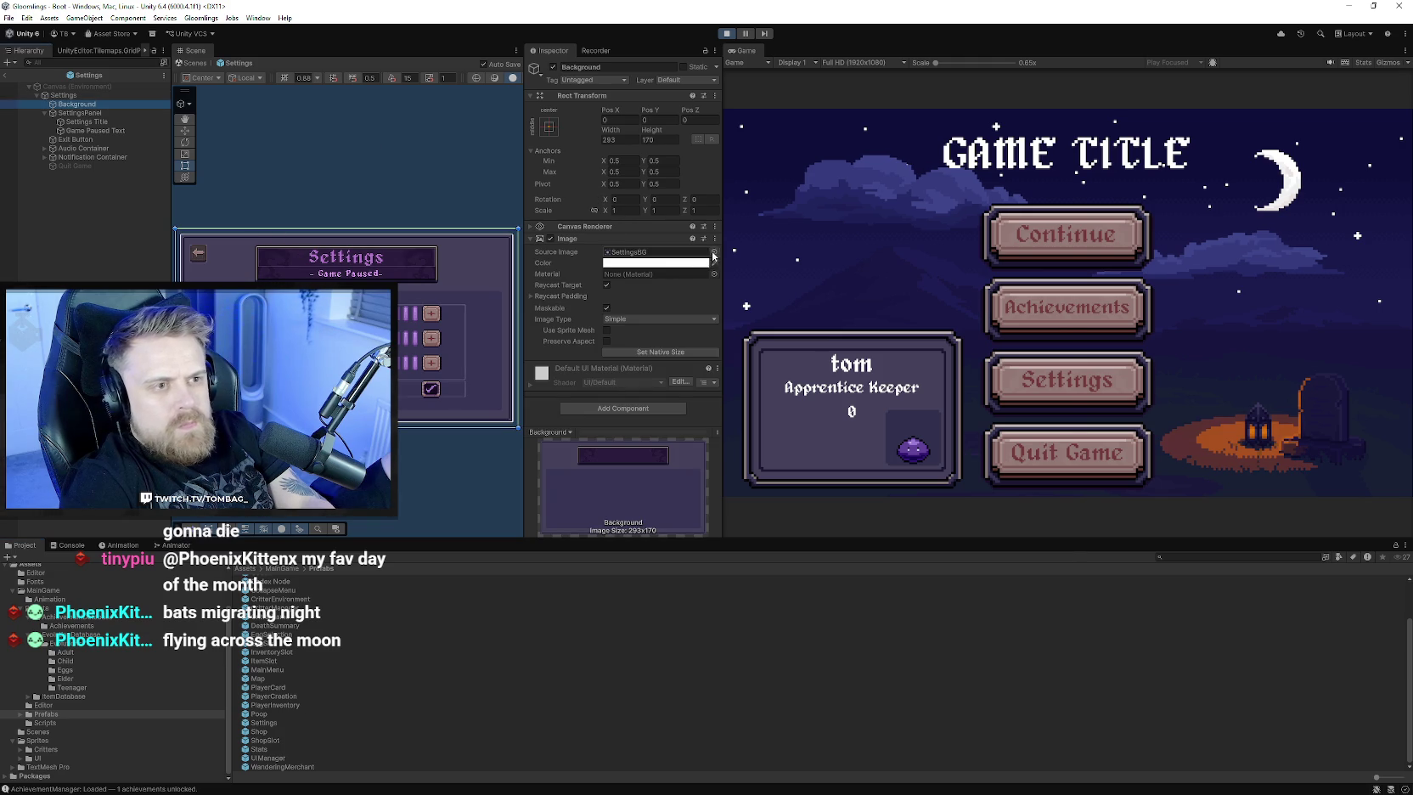
pyautogui.click(709, 252)
pyautogui.press('Home')
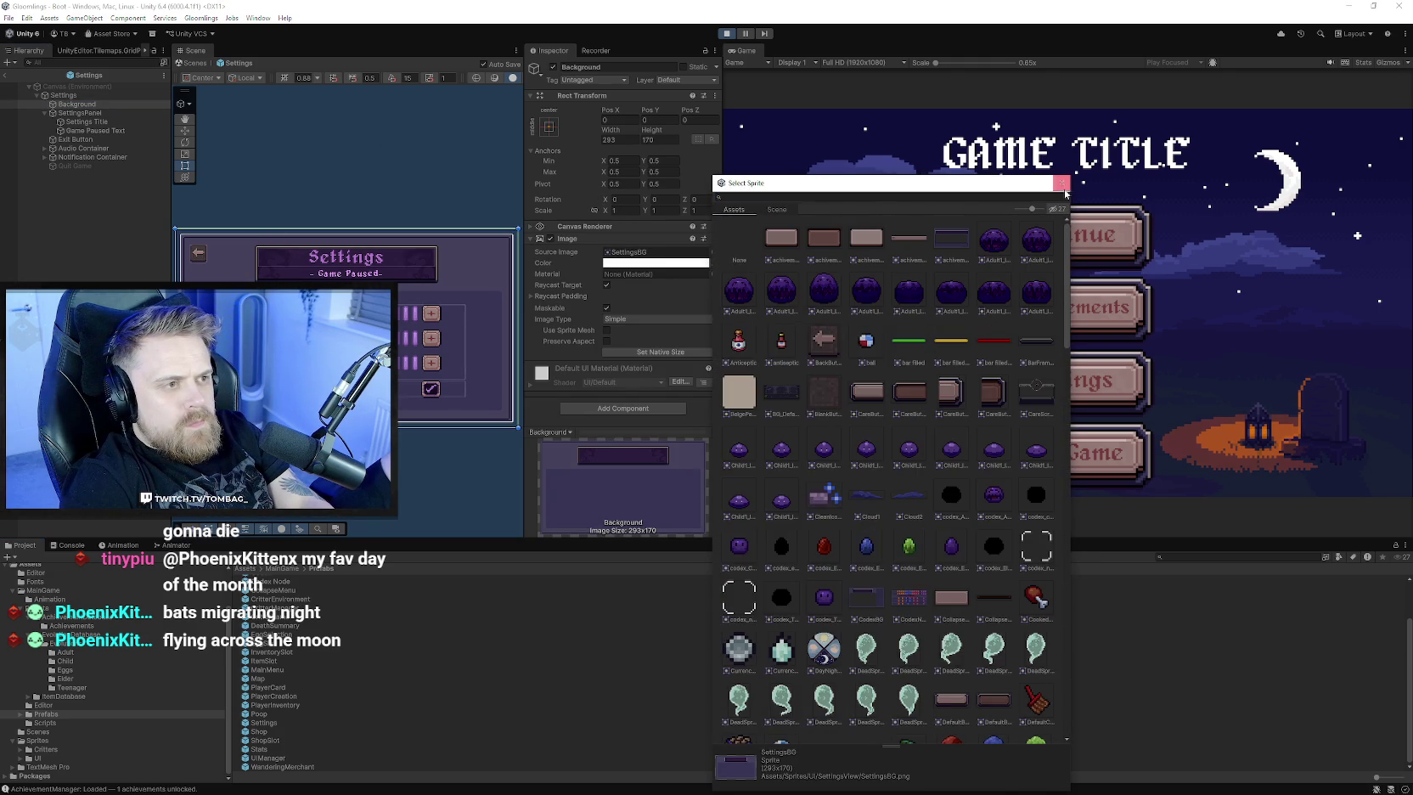
pyautogui.click(1060, 186)
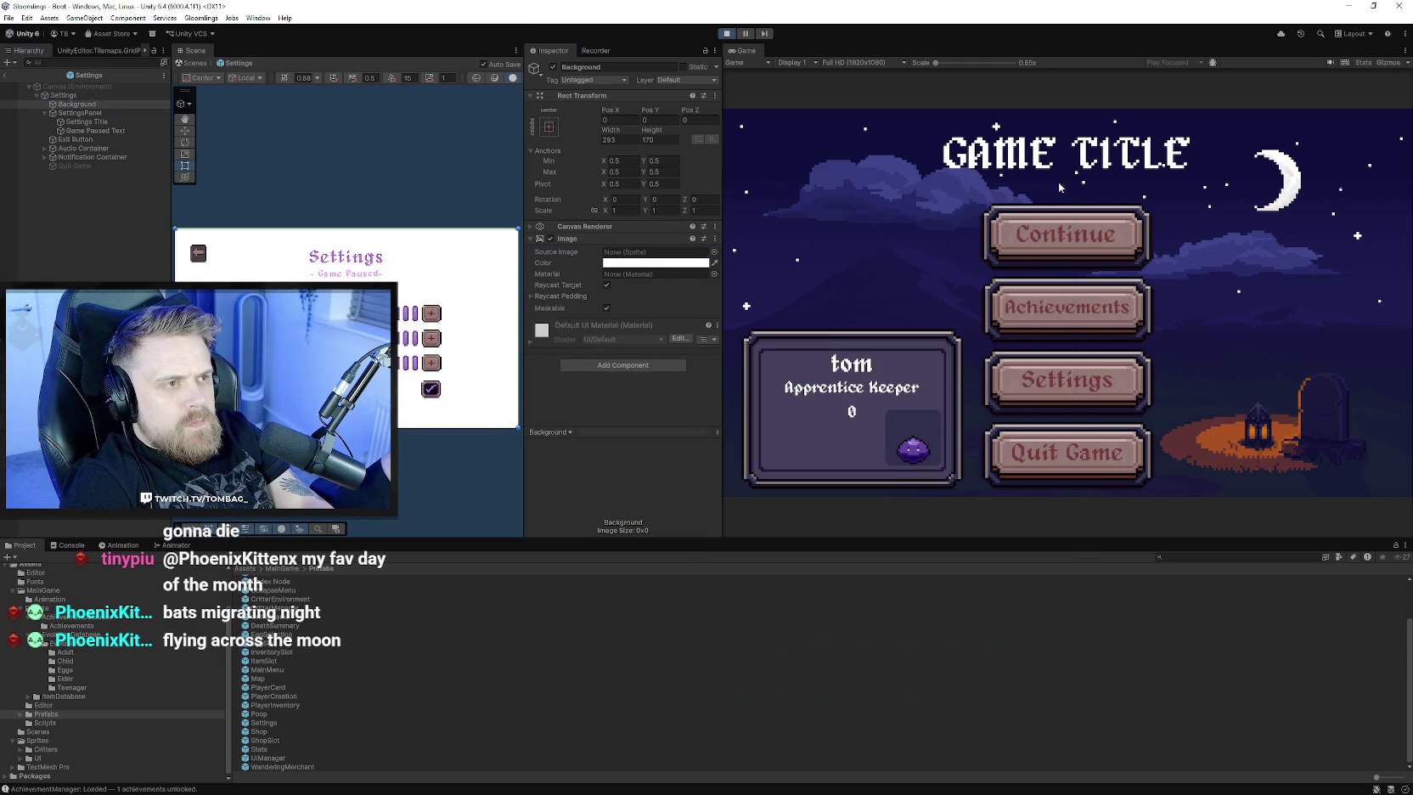
pyautogui.click(997, 222)
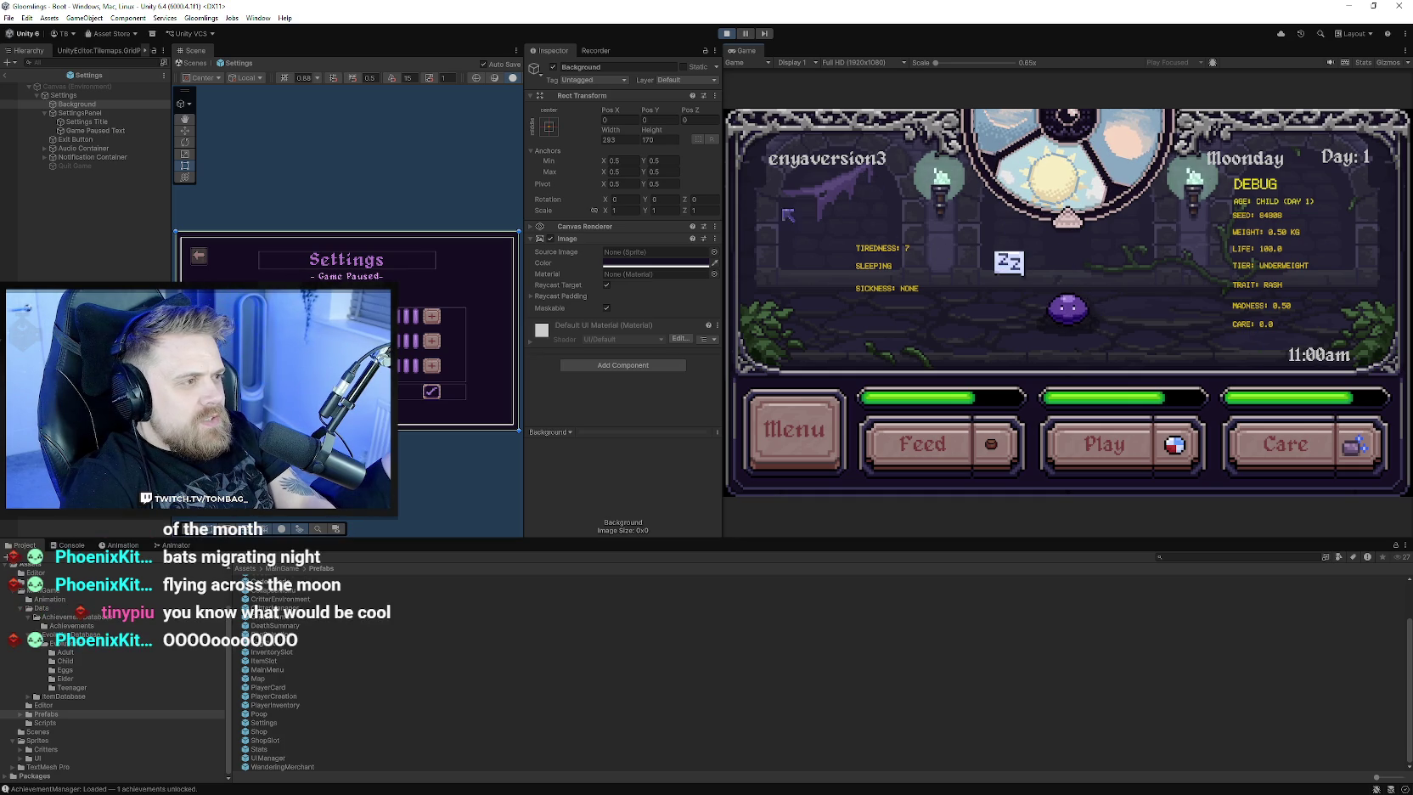
# - Widen the Inspector and Scene view panels, zoom the Scene view, and stop play mode
pyautogui.moveTo(722, 214)
pyautogui.mouseDown()
pyautogui.moveTo(918, 215)
pyautogui.moveTo(893, 214)
pyautogui.mouseUp()
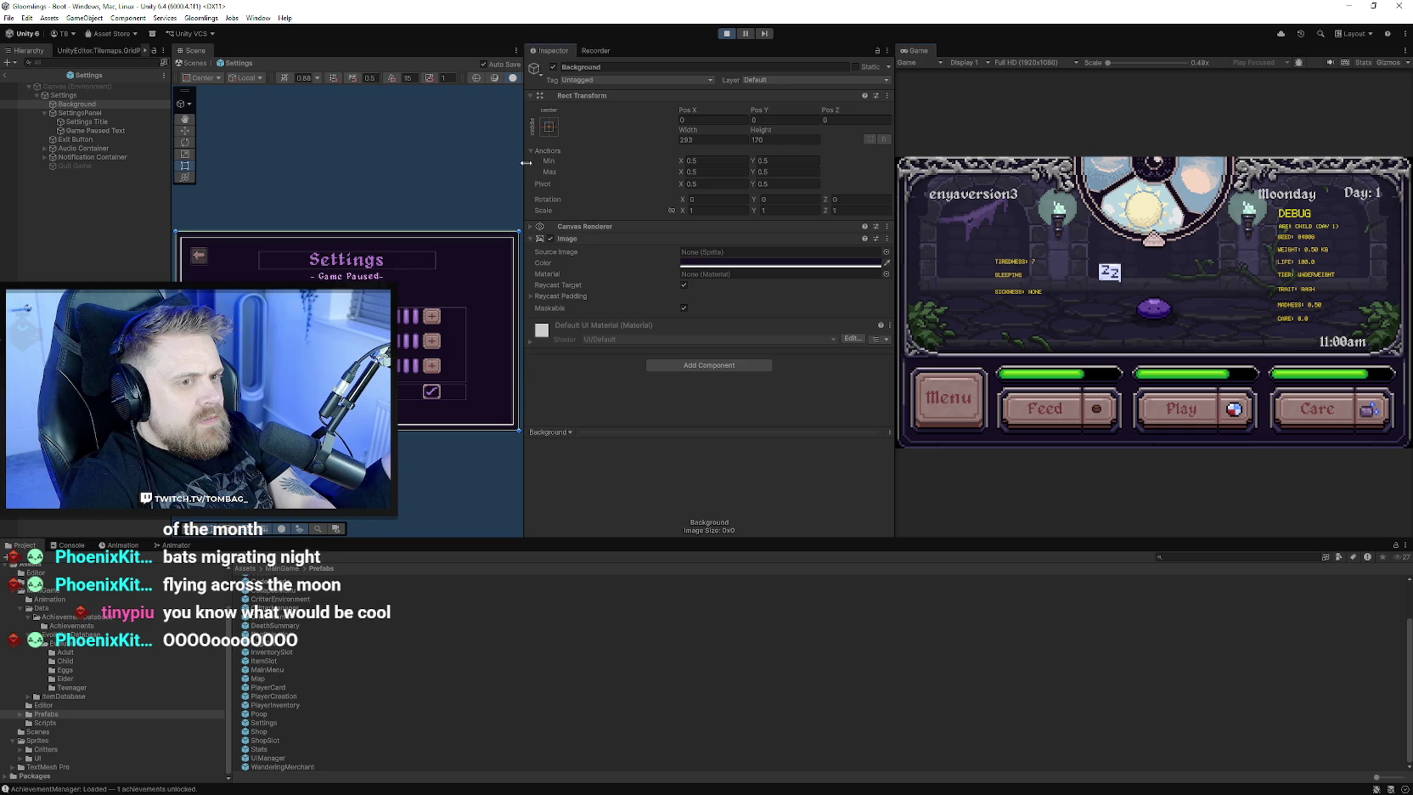
pyautogui.moveTo(526, 162); pyautogui.dragTo(806, 162)
pyautogui.scroll(2, 613, 330)
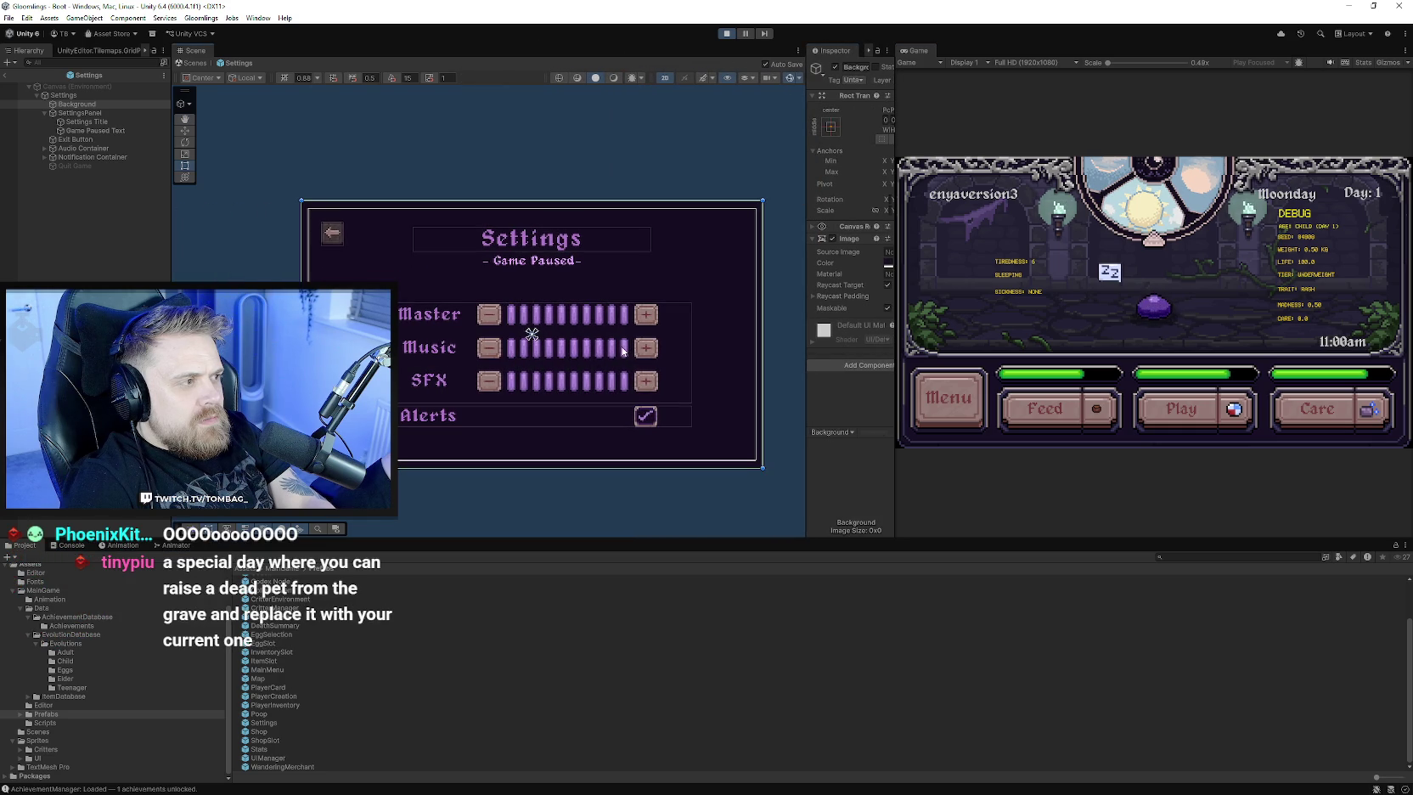
pyautogui.scroll(3, 623, 351)
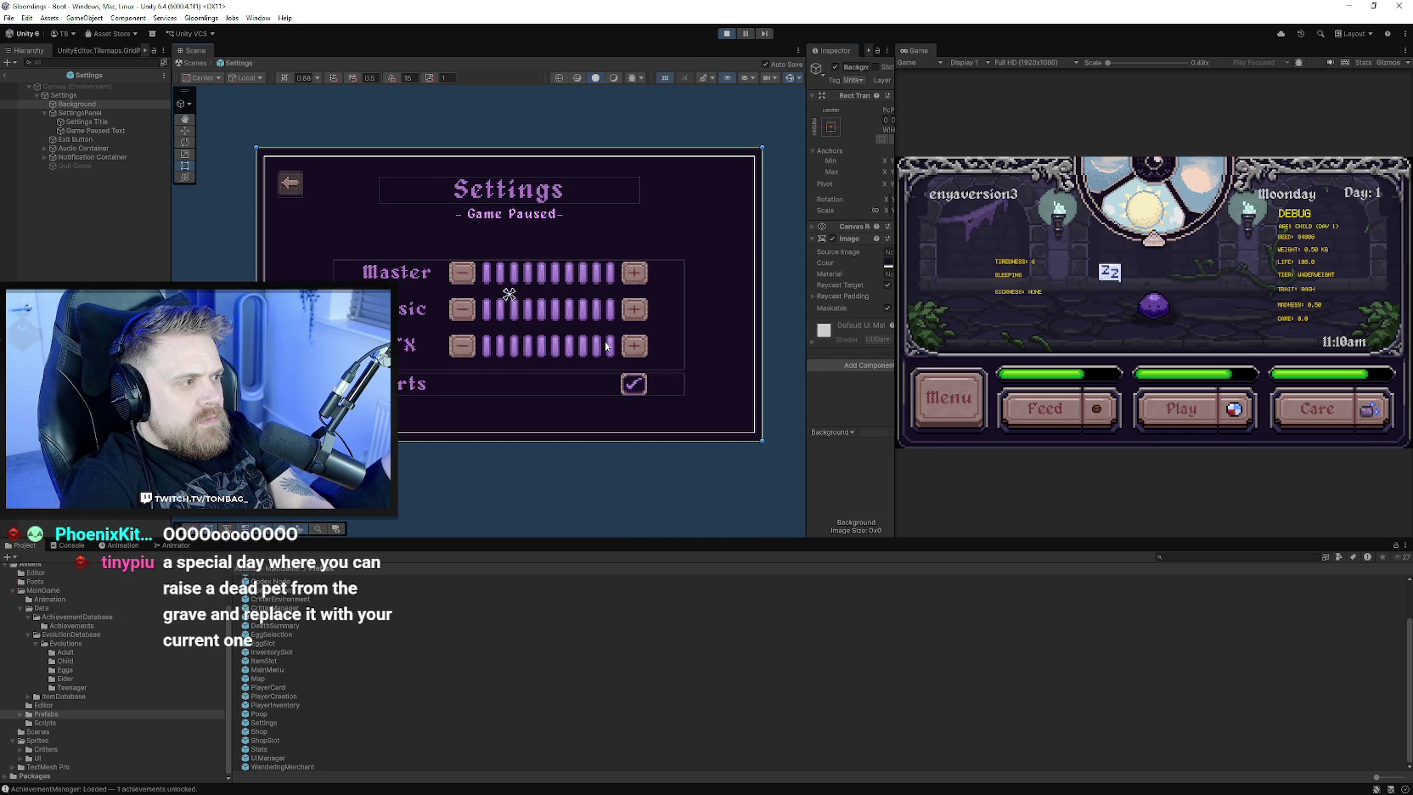
pyautogui.click(725, 34)
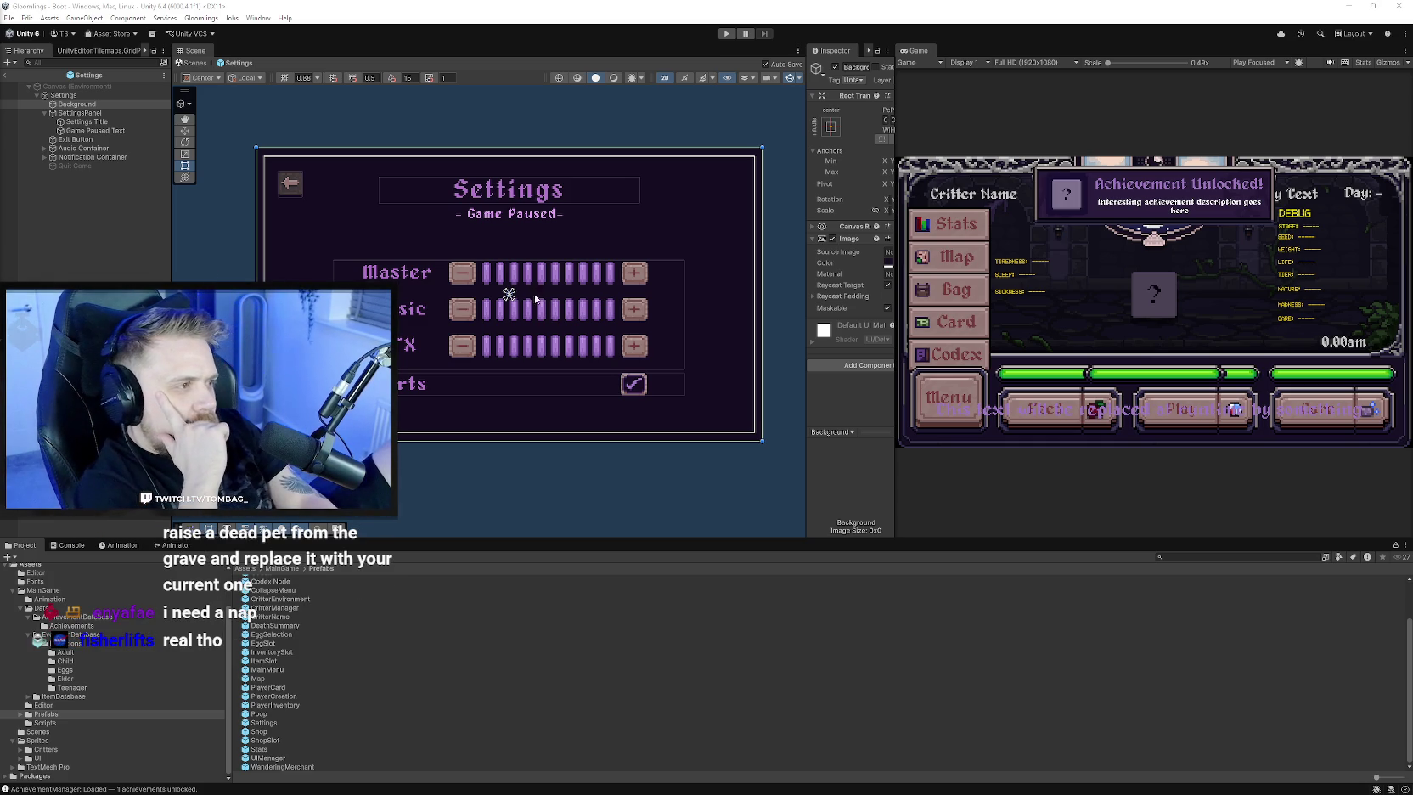
# - Recentre the Settings panel, then inspect the Shop and InventorySlot prefabs
pyautogui.moveTo(893, 488); pyautogui.dragTo(965, 488)
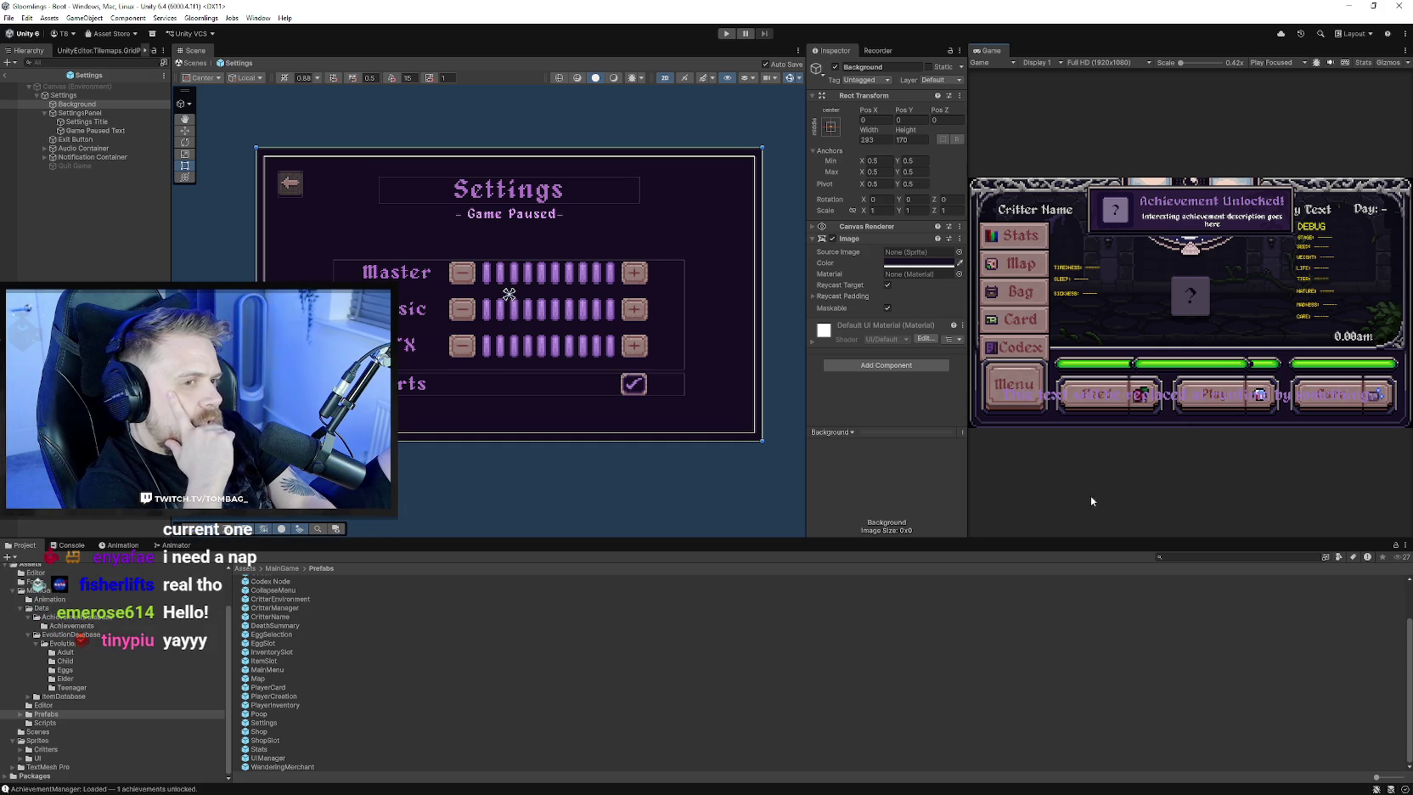
pyautogui.moveTo(451, 390); pyautogui.dragTo(465, 417)
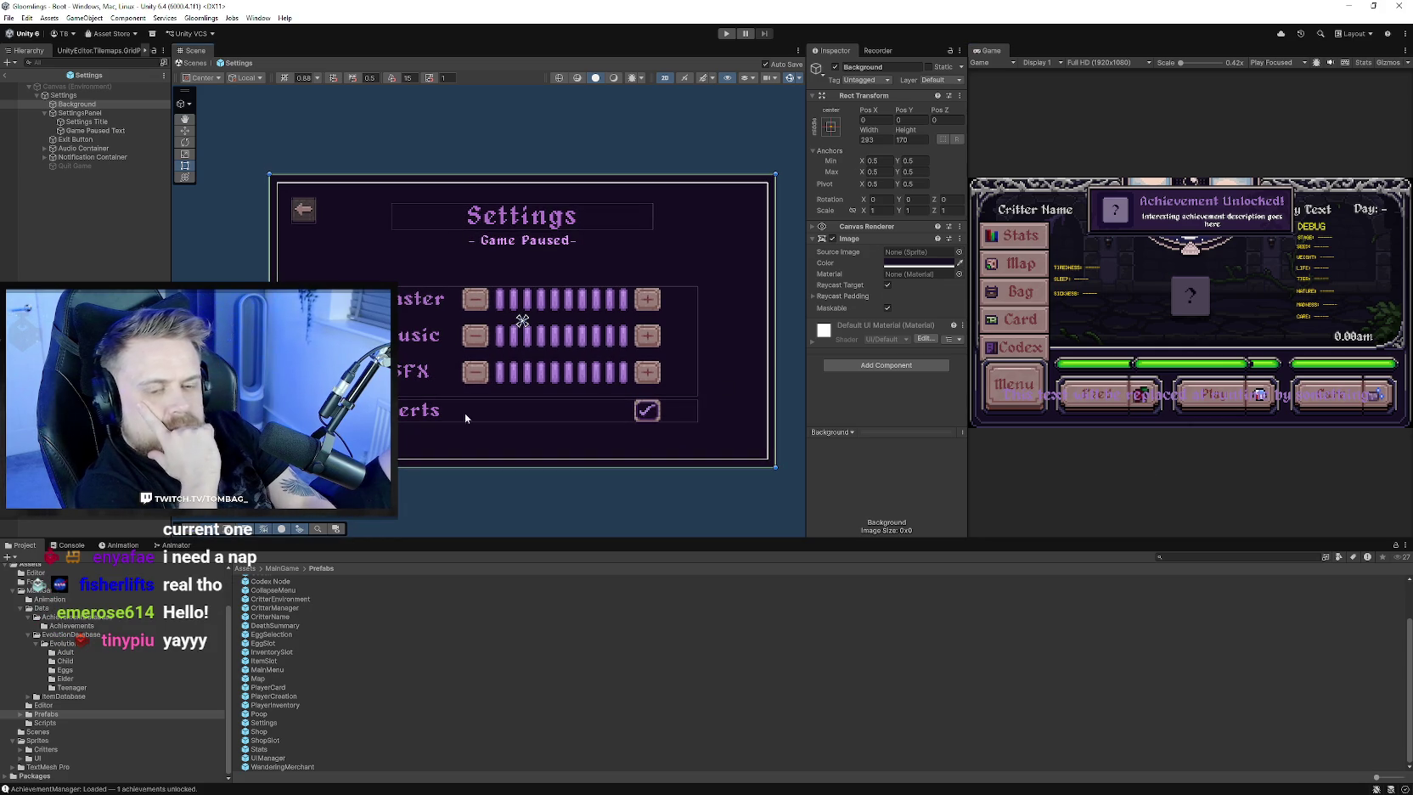
pyautogui.doubleClick(258, 731)
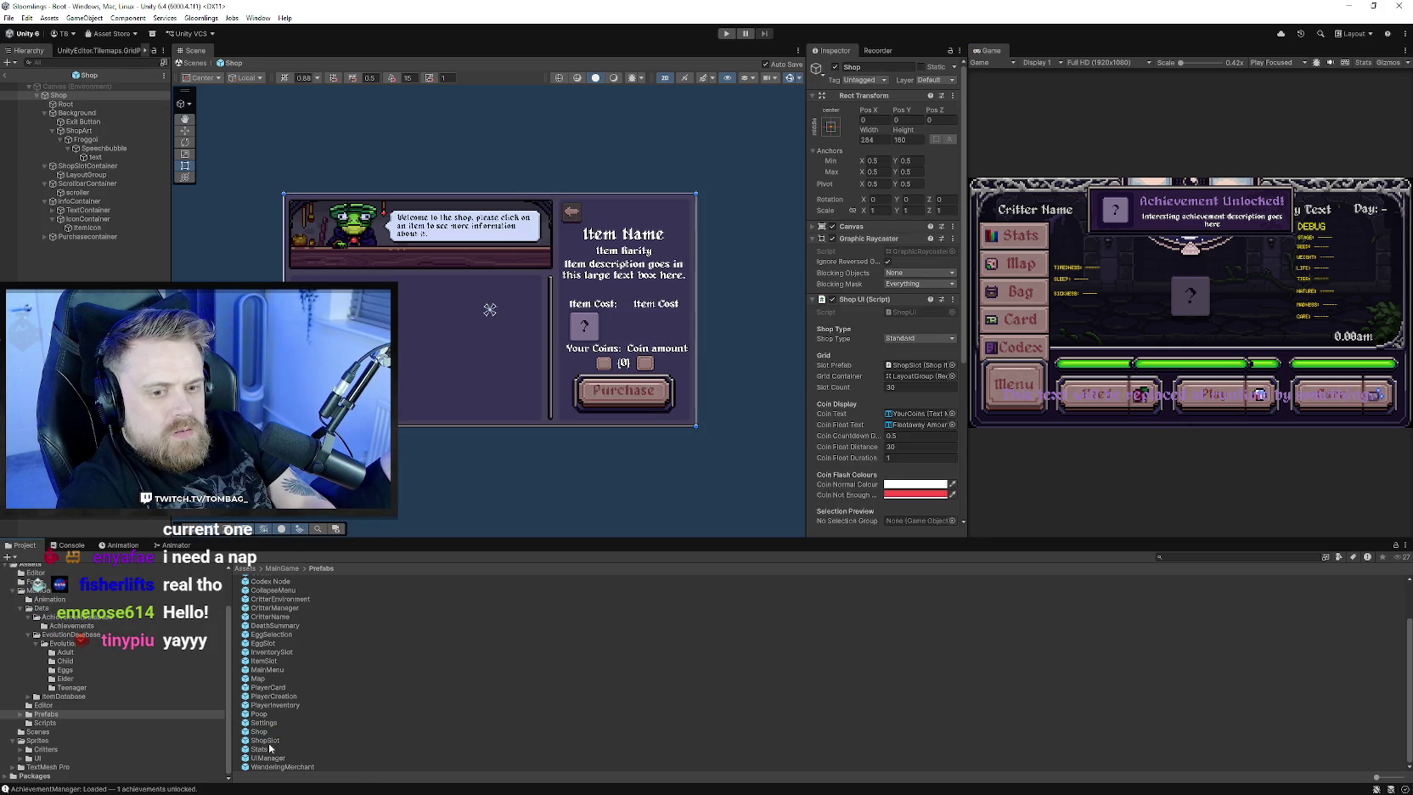
pyautogui.doubleClick(272, 652)
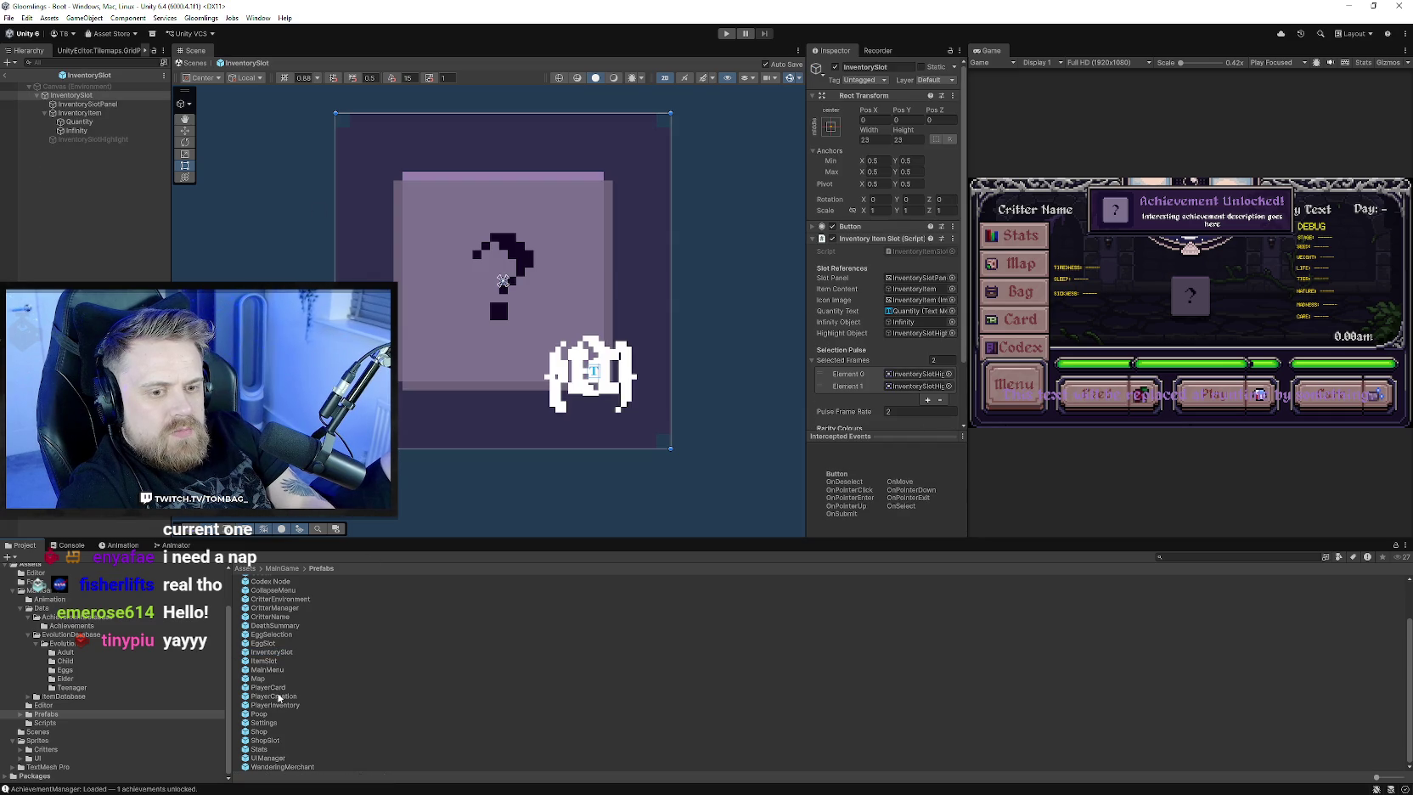
# - Select Toptrim and Stats Title in the PlayerInventory prefab, then reopen the Settings prefab
pyautogui.doubleClick(277, 705)
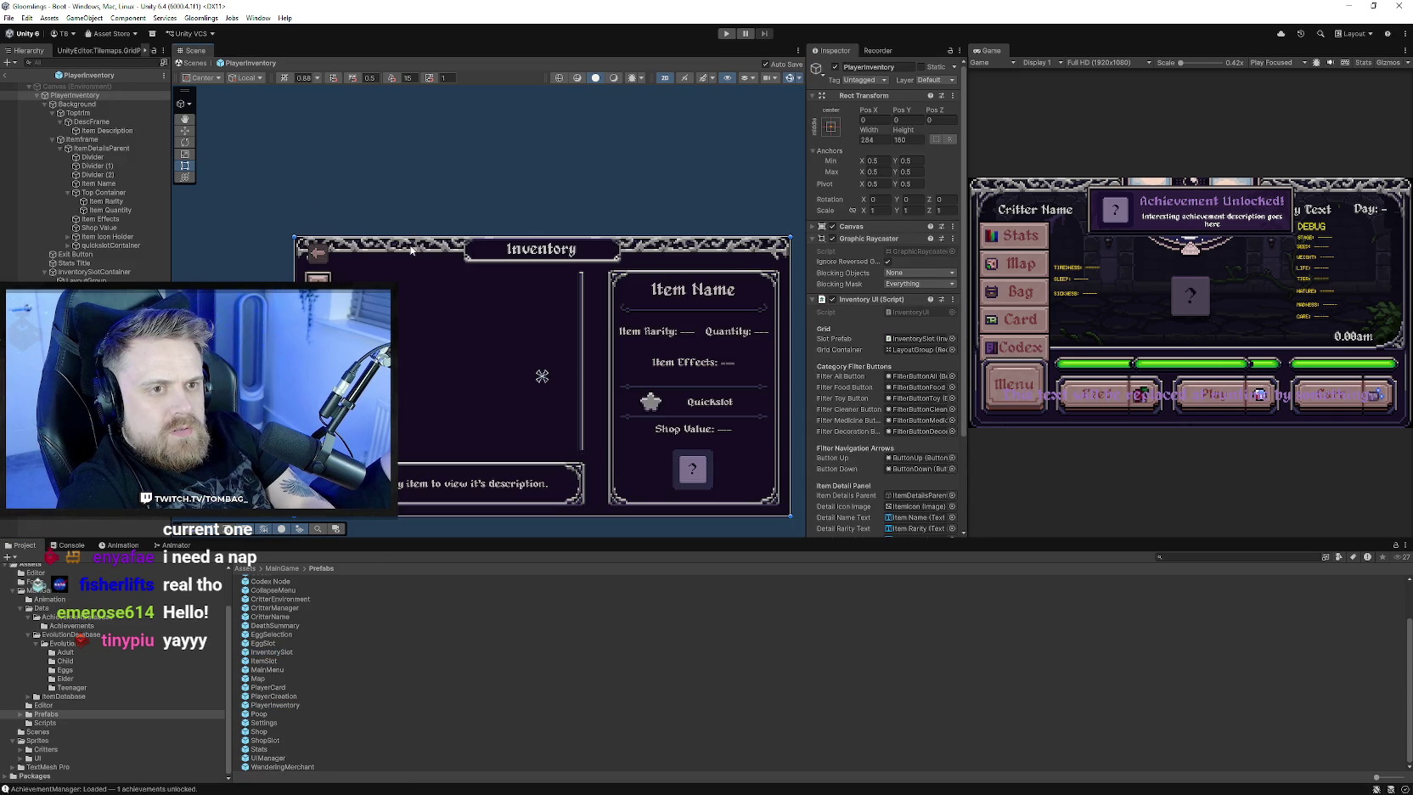
pyautogui.click(451, 254)
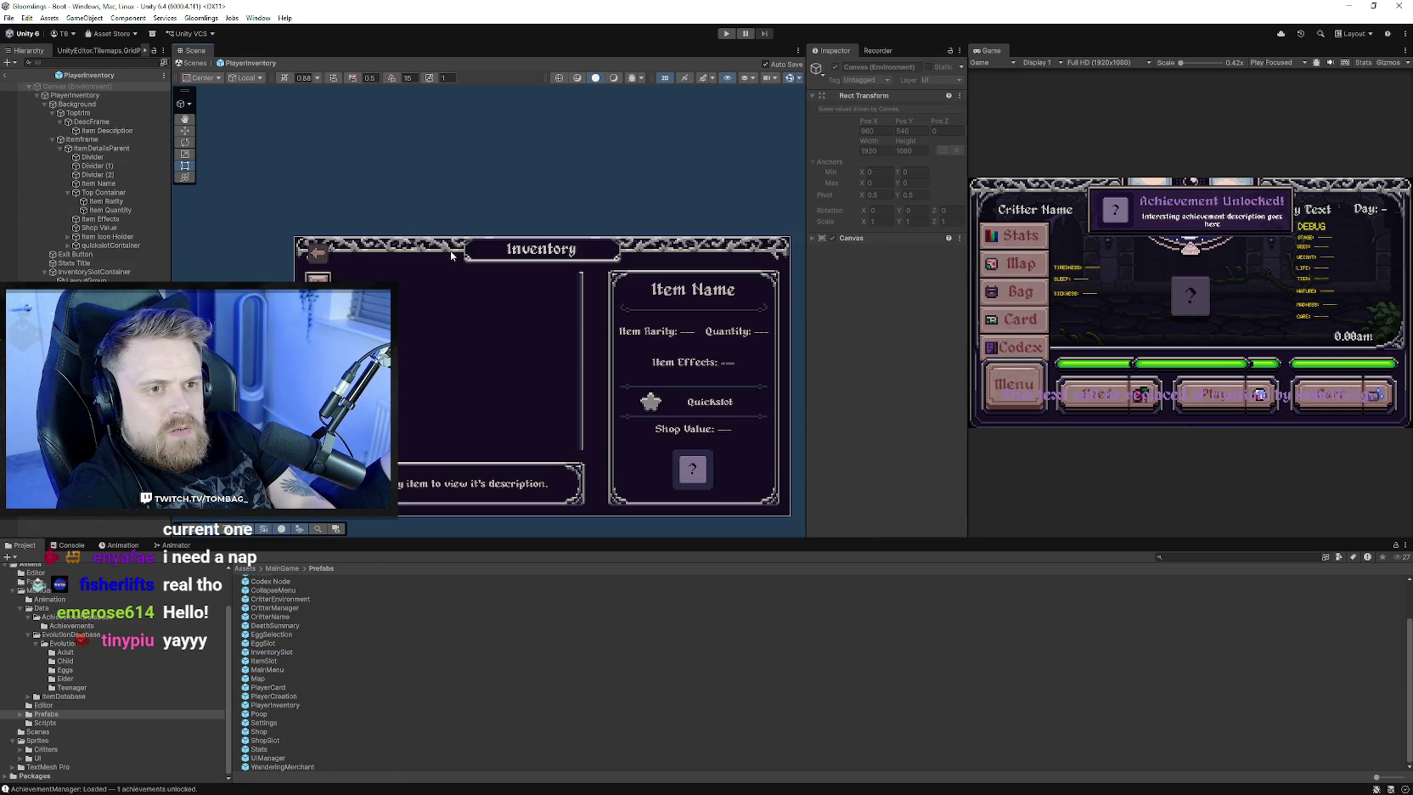
pyautogui.click(432, 253)
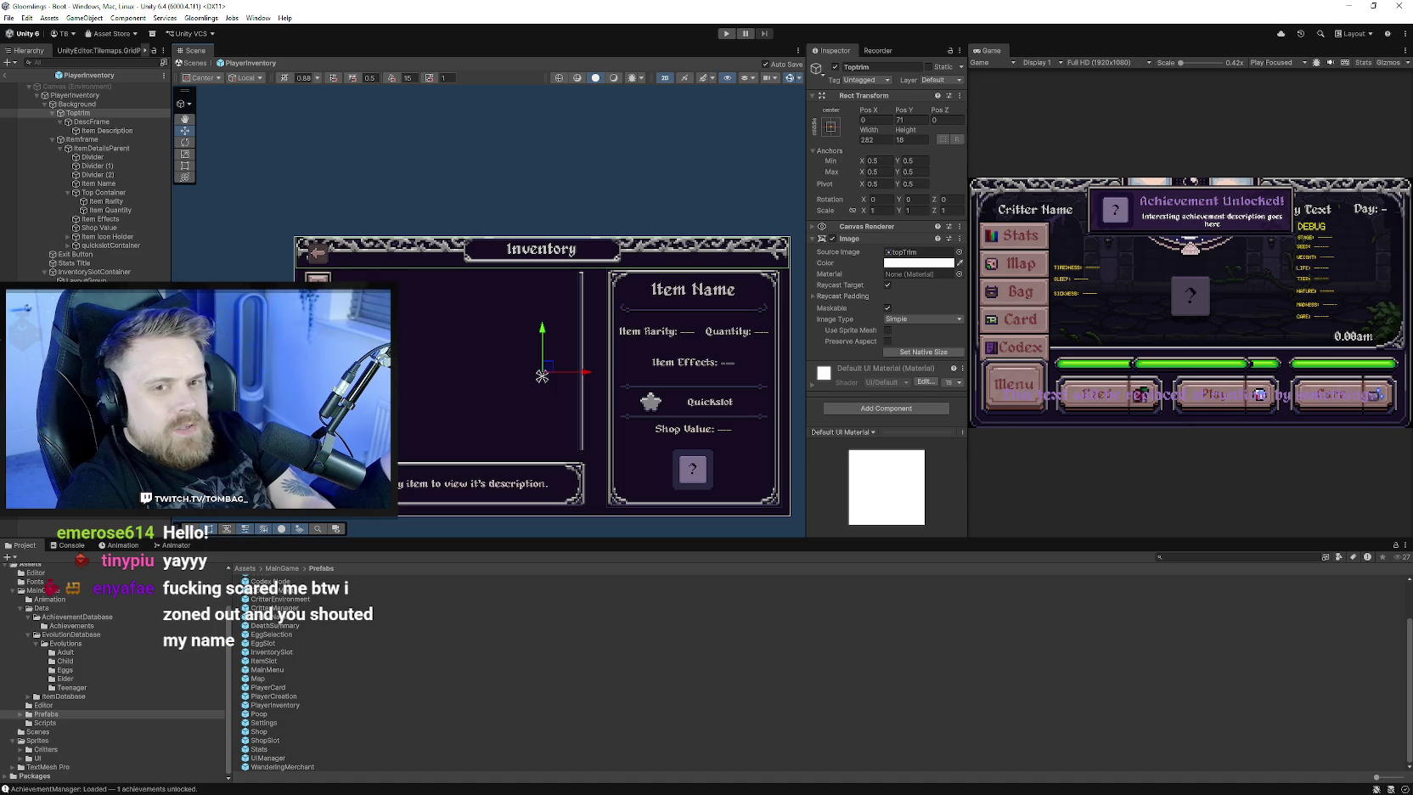
pyautogui.keyDown('ctrl'); pyautogui.click(90, 264); pyautogui.keyUp('ctrl')
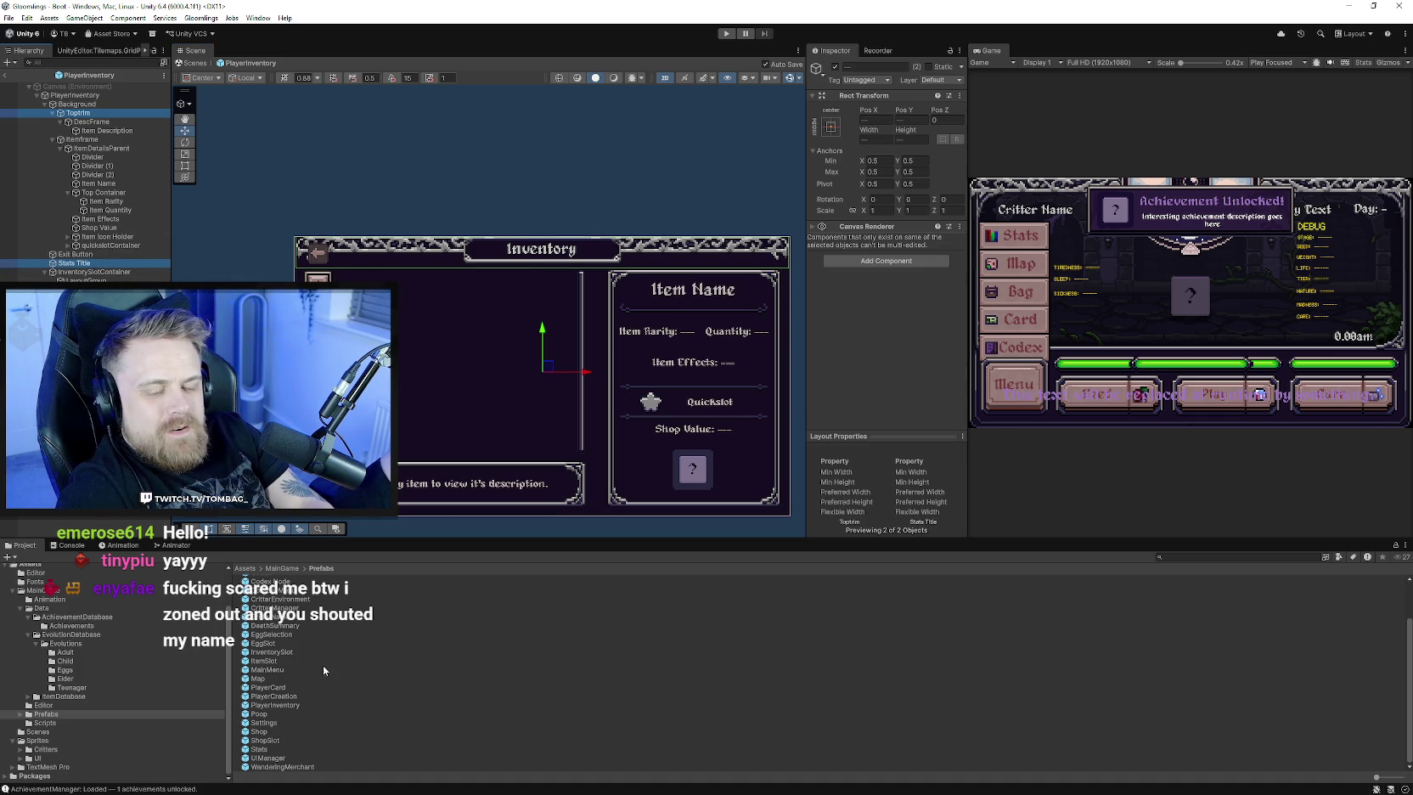
pyautogui.doubleClick(270, 724)
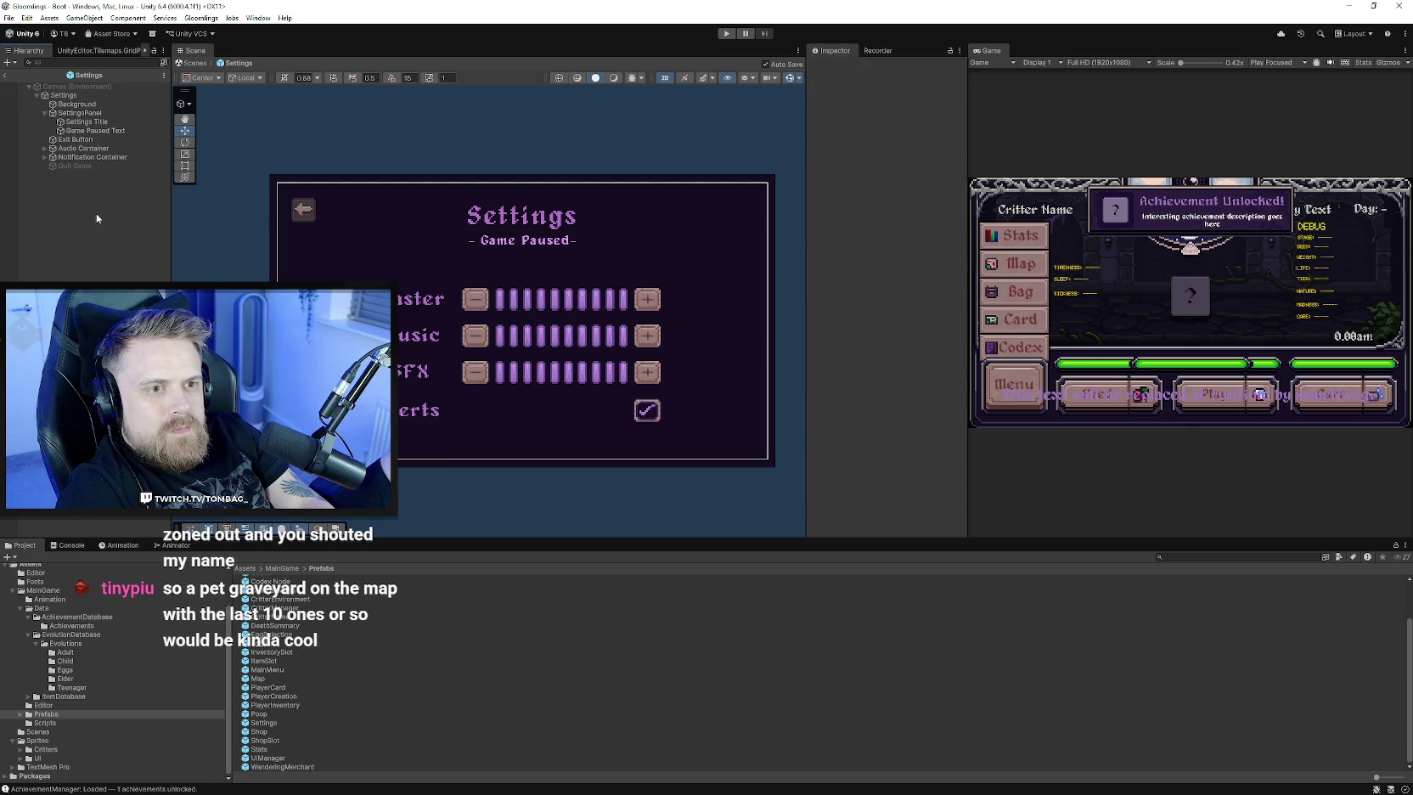
# - Paste Toptrim and Stats Title into Settings and move Background behind them
pyautogui.hotkey('ctrl', 'v')
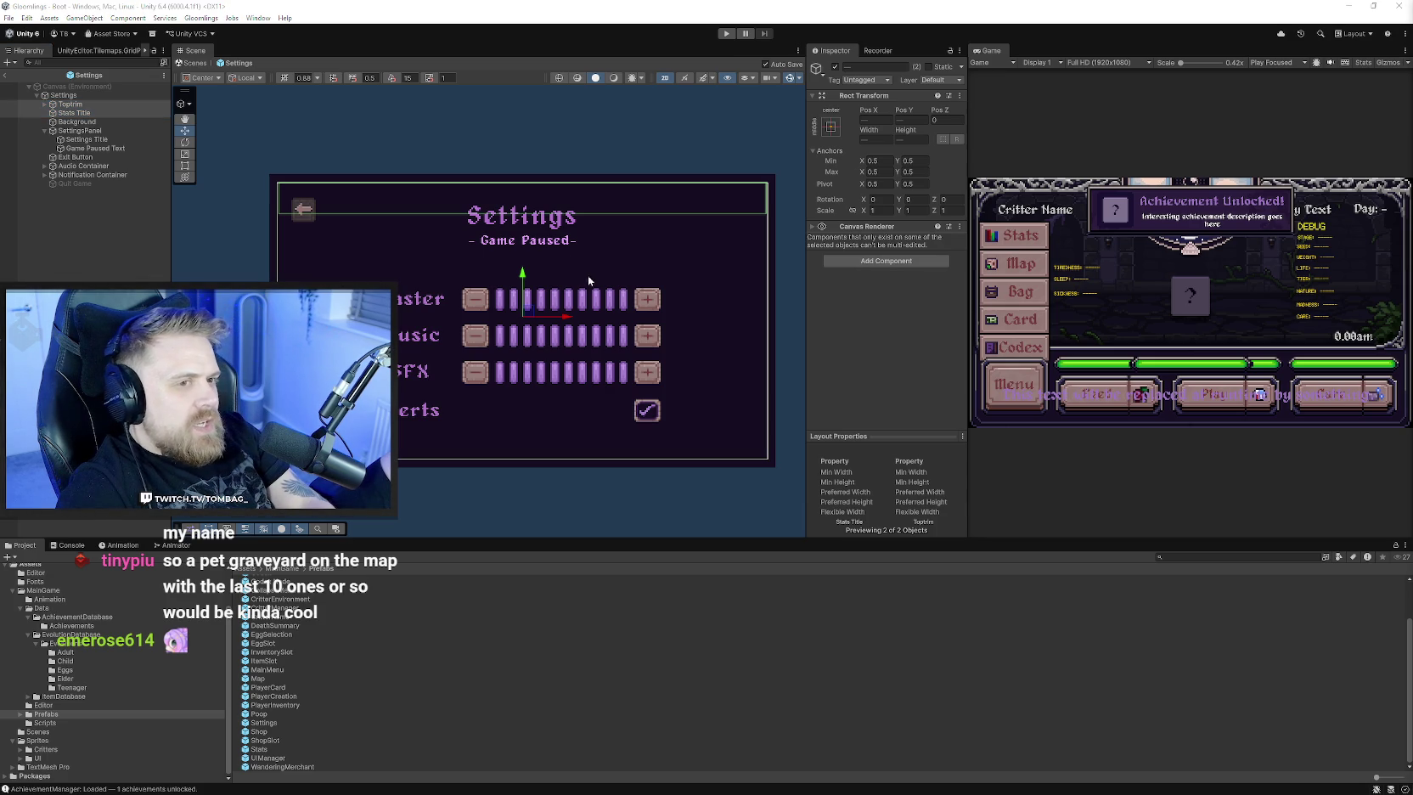
pyautogui.keyDown('shift'); pyautogui.click(78, 121); pyautogui.keyUp('shift')
pyautogui.moveTo(78, 121); pyautogui.dragTo(70, 130)
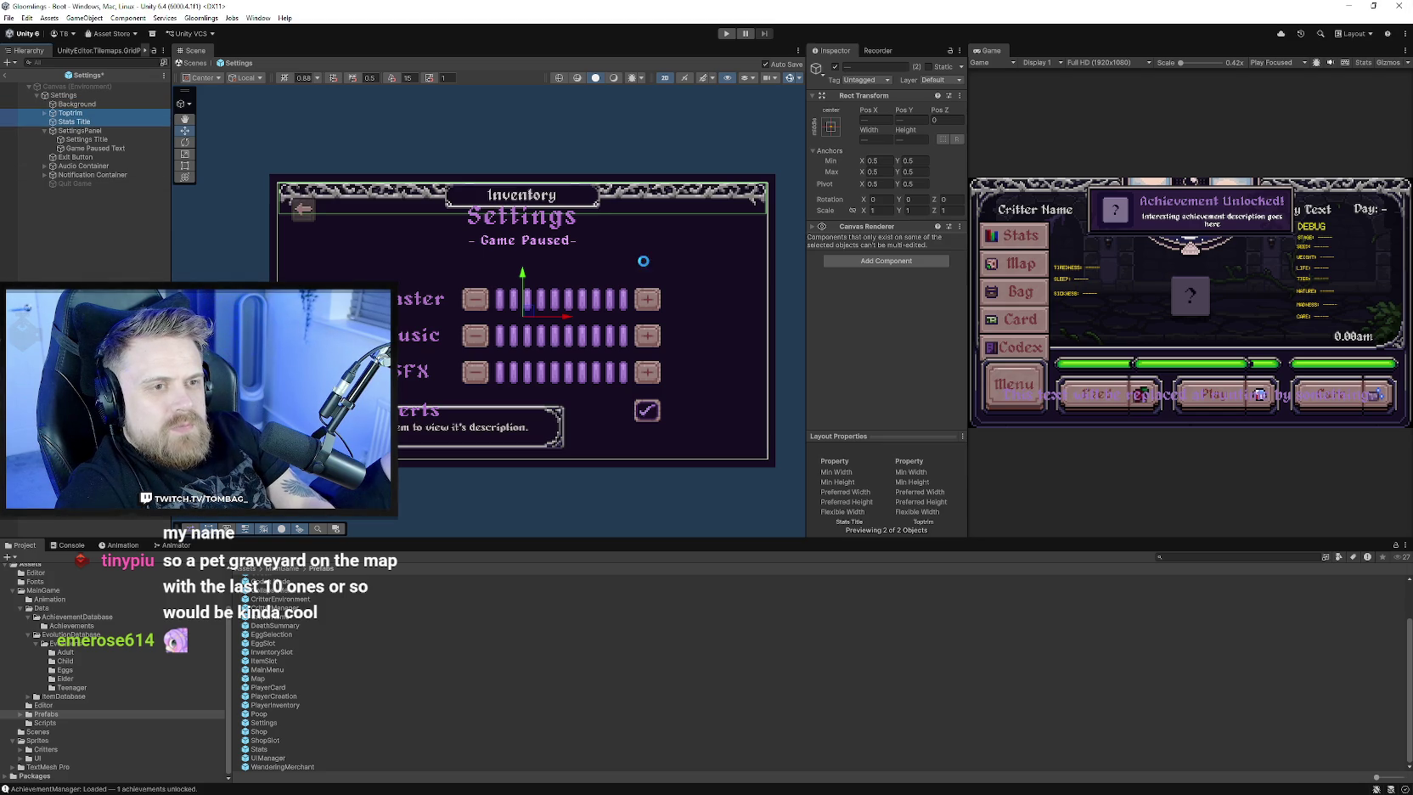
pyautogui.click(47, 120)
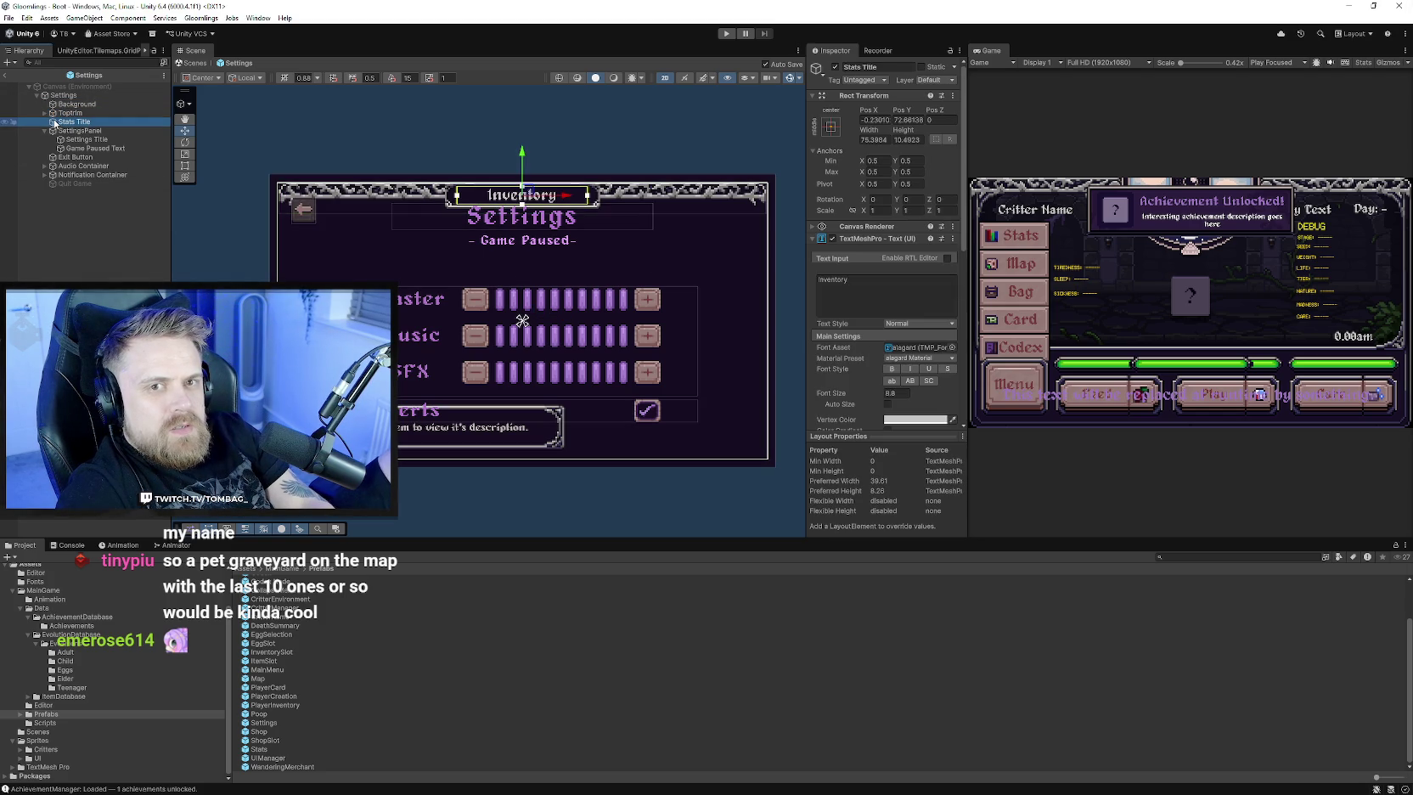
# - Delete the Item Description text inside Toptrim
pyautogui.click(45, 112)
pyautogui.click(61, 122)
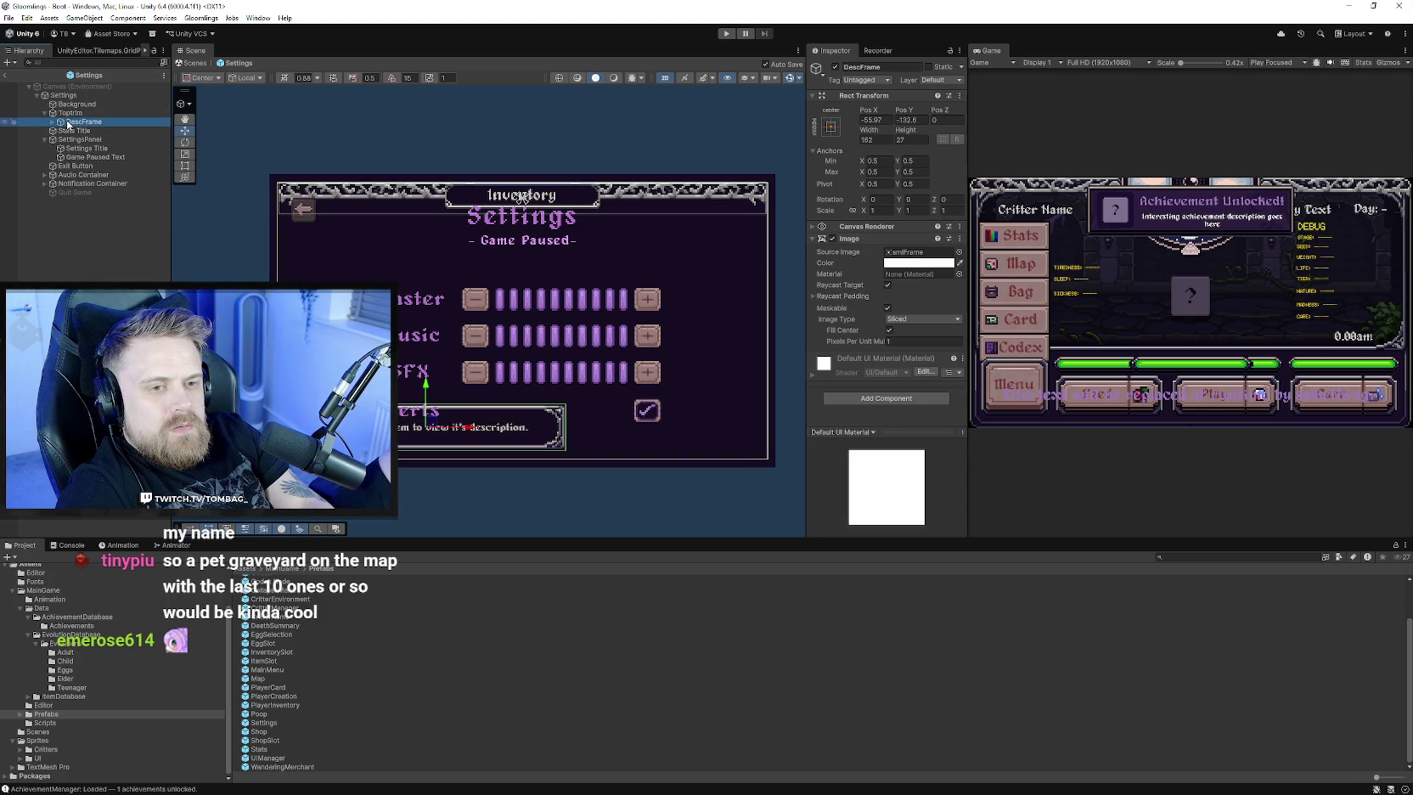
pyautogui.rightClick(56, 123)
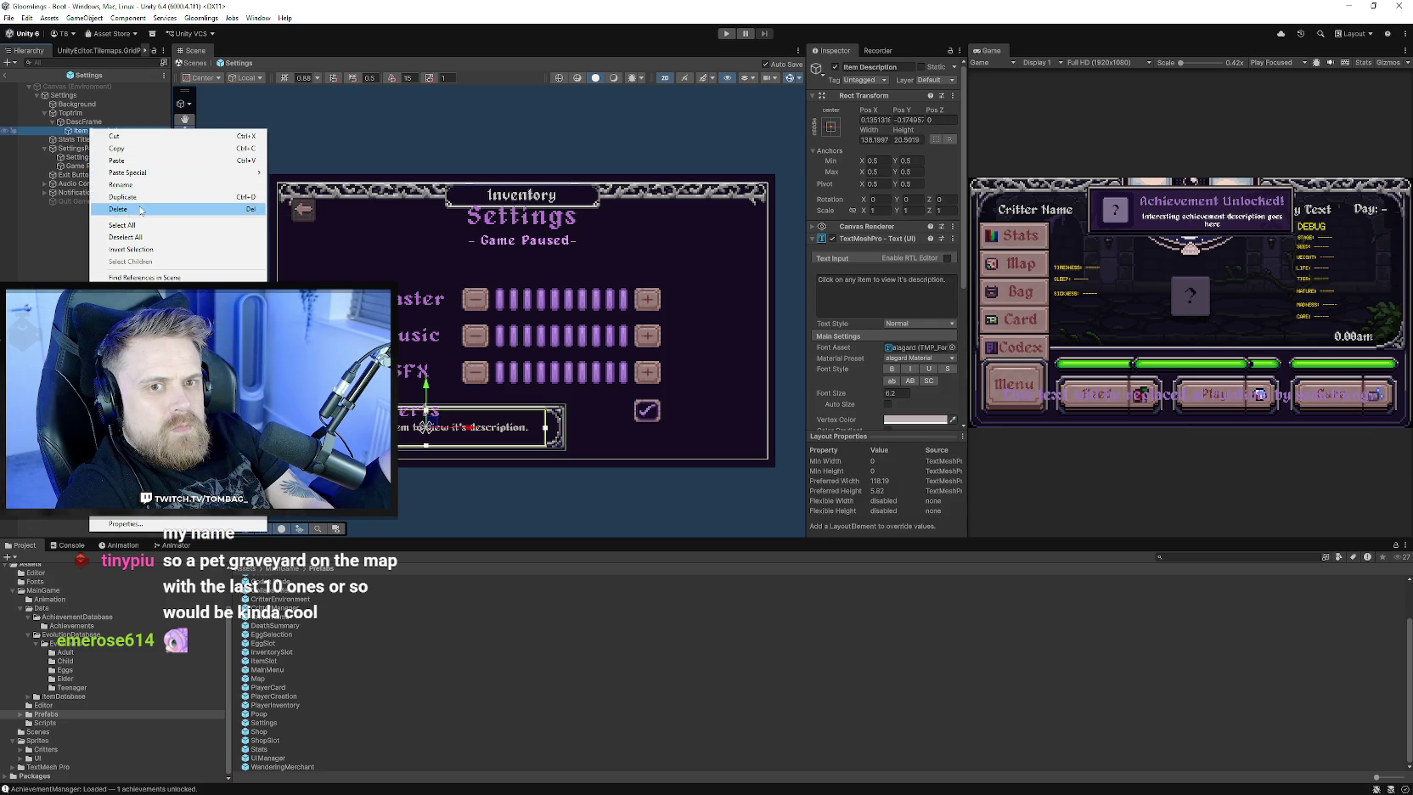
pyautogui.click(170, 204)
# - Rename DescFrame to 'Frame'
pyautogui.click(79, 123)
pyautogui.click(814, 238)
pyautogui.click(862, 66)
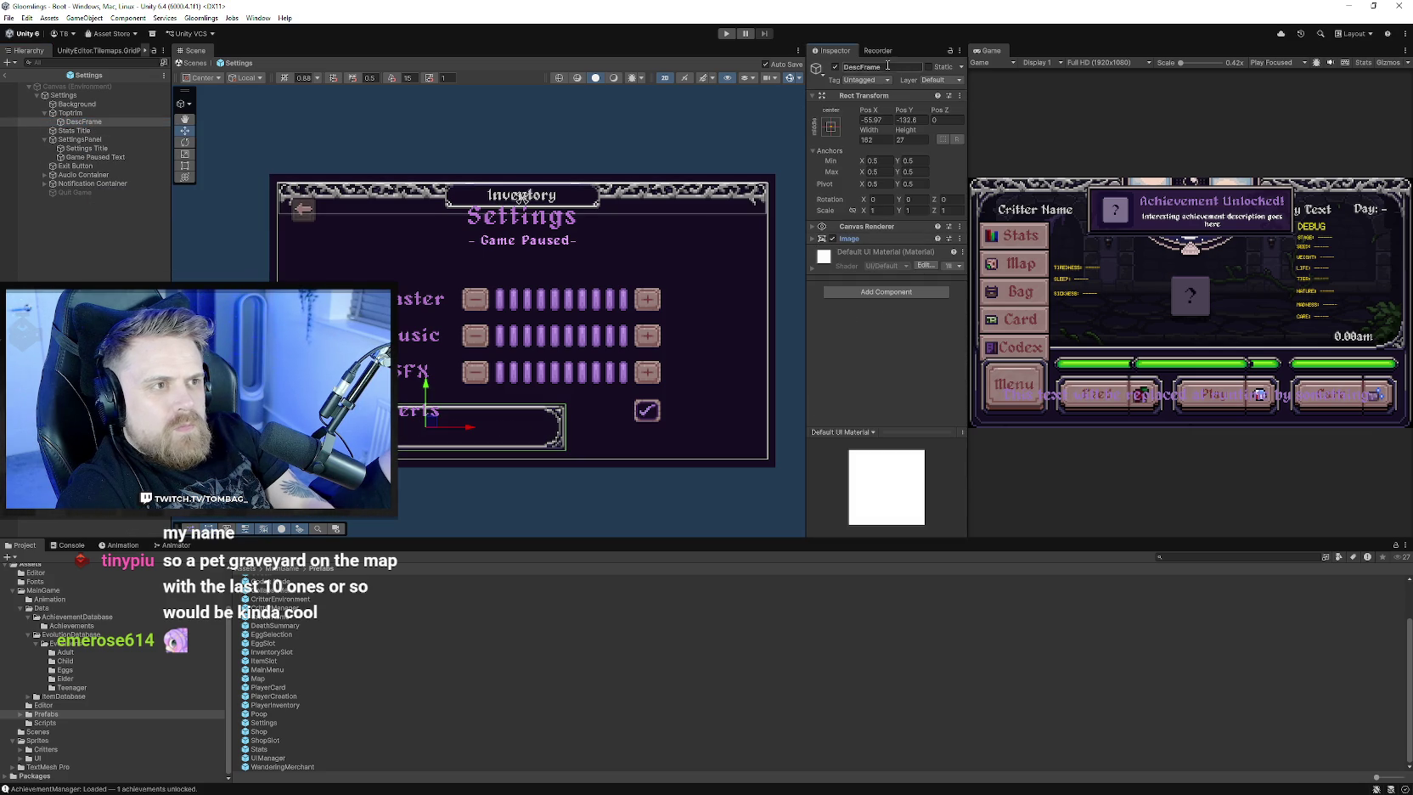
pyautogui.write('Frame')
pyautogui.press('Return')
# - Stretch Frame with the Rect Tool to enclose the volume and alerts rows
pyautogui.press('t')
pyautogui.moveTo(567, 424); pyautogui.dragTo(754, 437)
pyautogui.moveTo(693, 400)
pyautogui.mouseDown()
pyautogui.moveTo(678, 248)
pyautogui.moveTo(568, 243)
pyautogui.mouseUp()
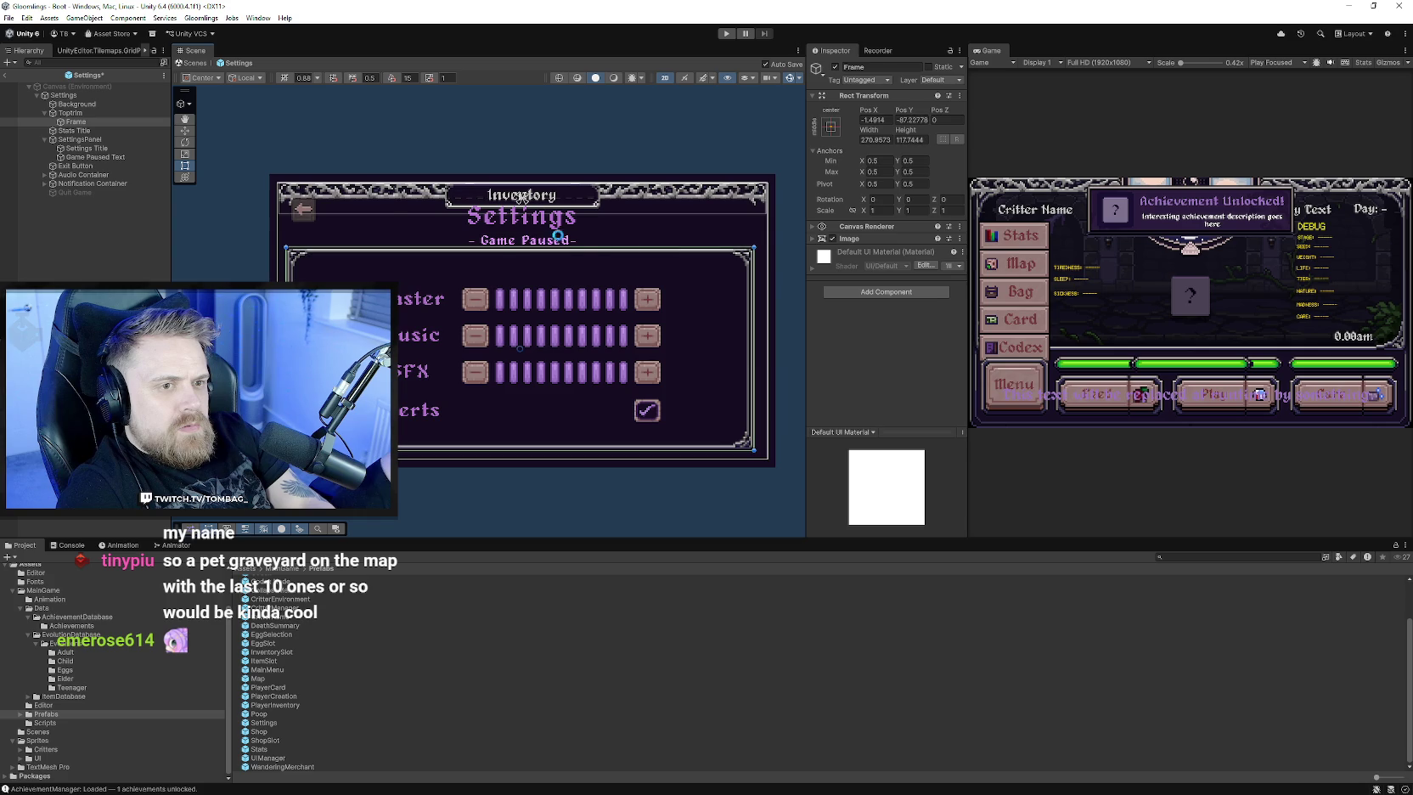
# - Delete the old Settings Title and rename Stats Title to 'Settings'
pyautogui.click(546, 227)
pyautogui.rightClick(108, 148)
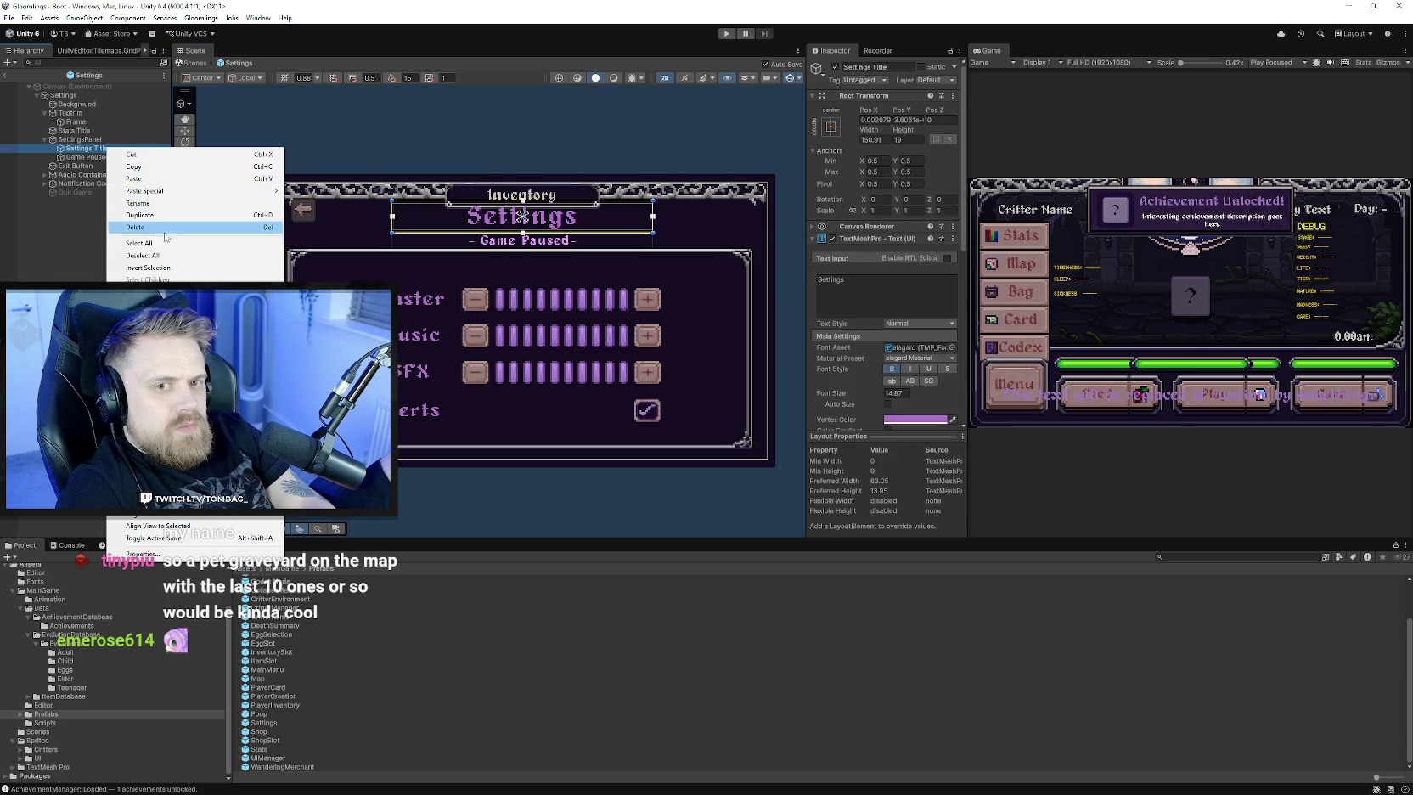
pyautogui.click(136, 228)
pyautogui.click(522, 197)
pyautogui.click(876, 66)
pyautogui.write('Settings')
pyautogui.press('Return')
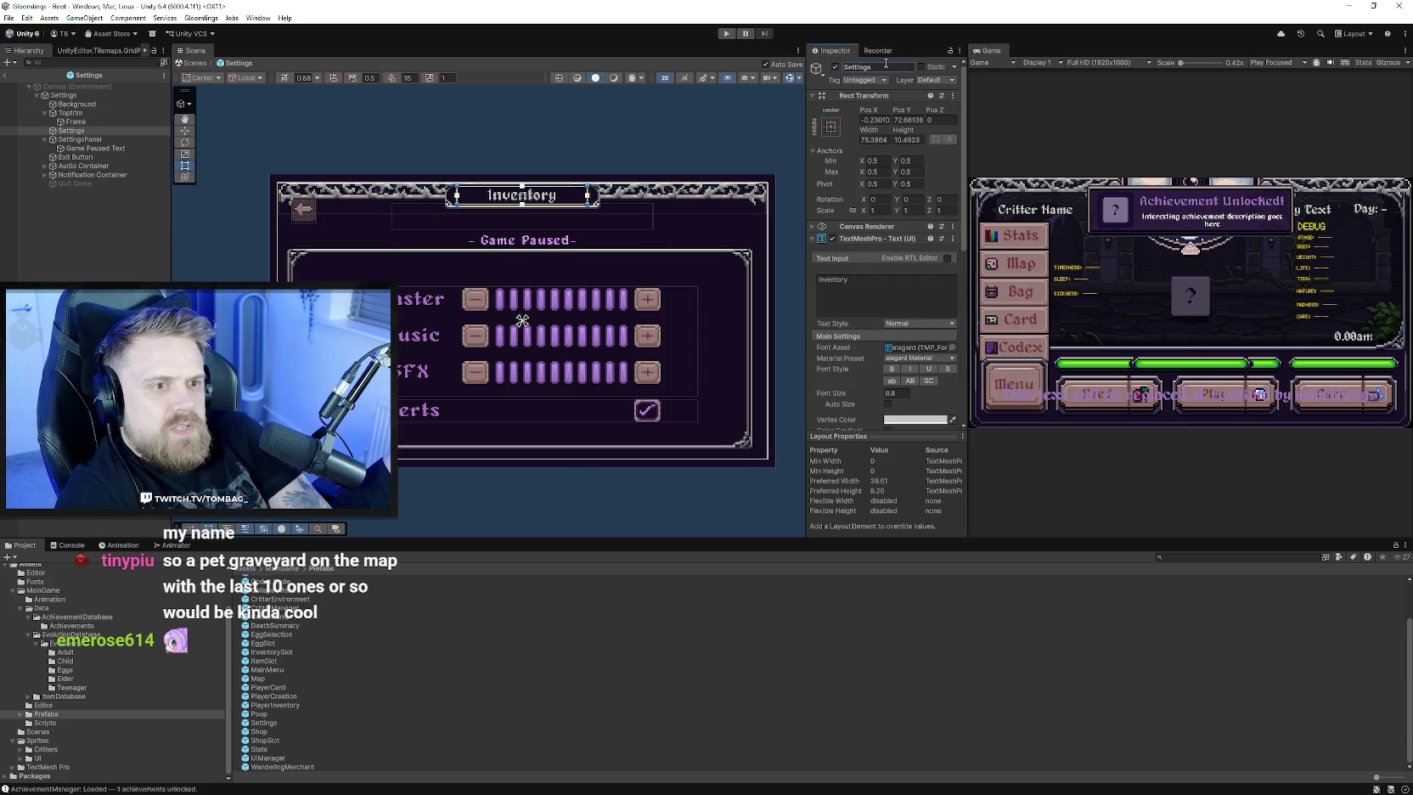
# - Move the Game Paused text up just under the title
pyautogui.click(590, 236)
pyautogui.click(185, 131)
pyautogui.click(90, 139)
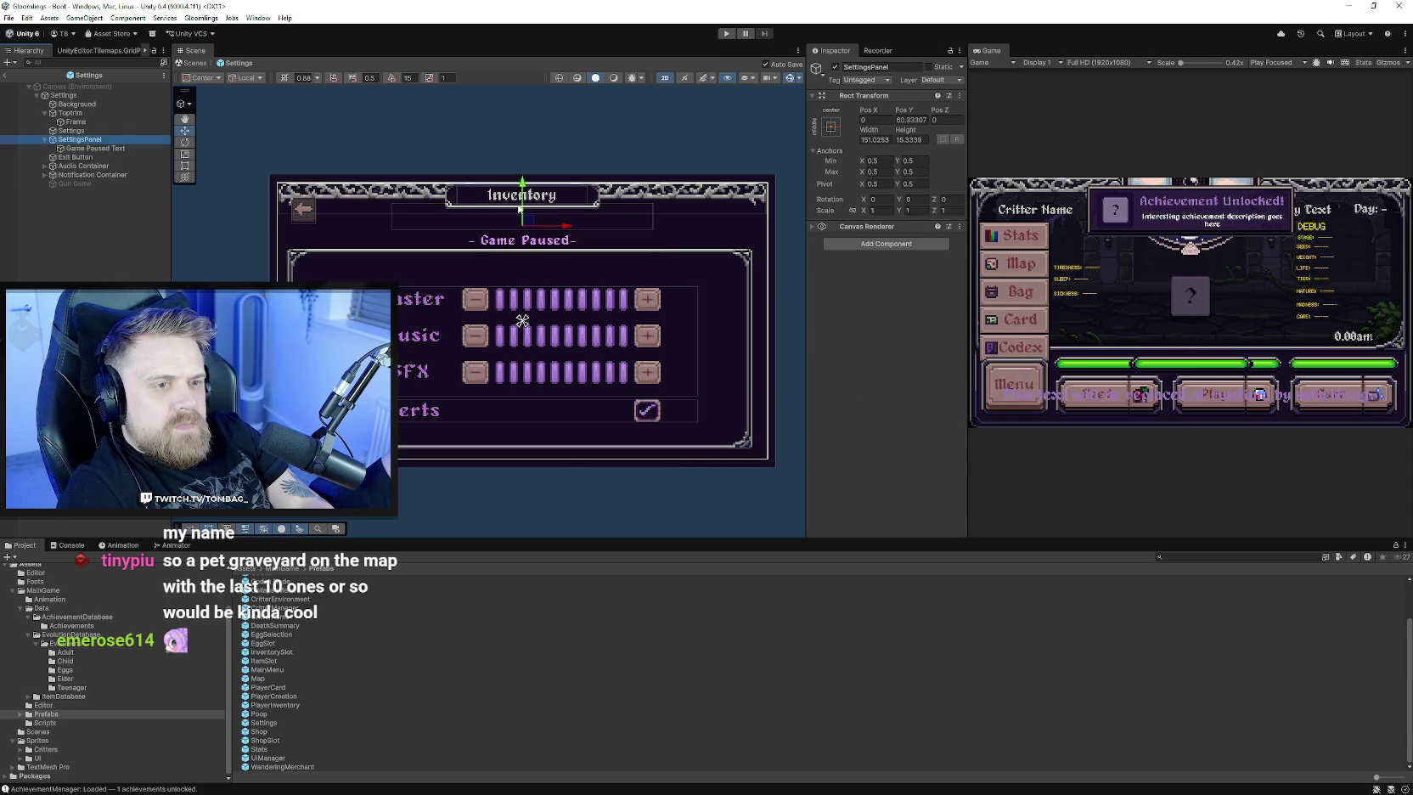
pyautogui.click(93, 148)
pyautogui.moveTo(522, 201); pyautogui.dragTo(522, 181)
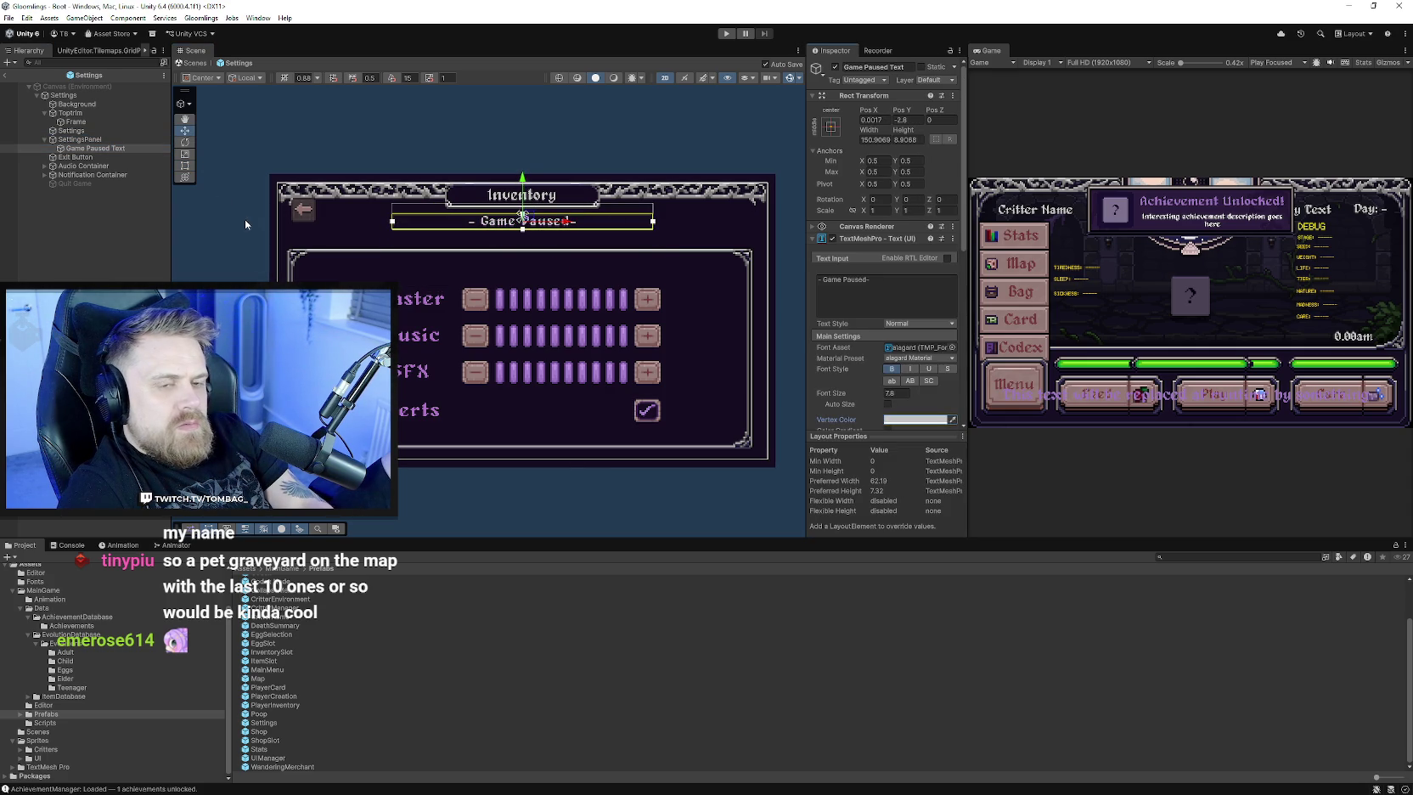
# - Raise the Frame's top edge slightly with the Rect Tool
pyautogui.click(444, 265)
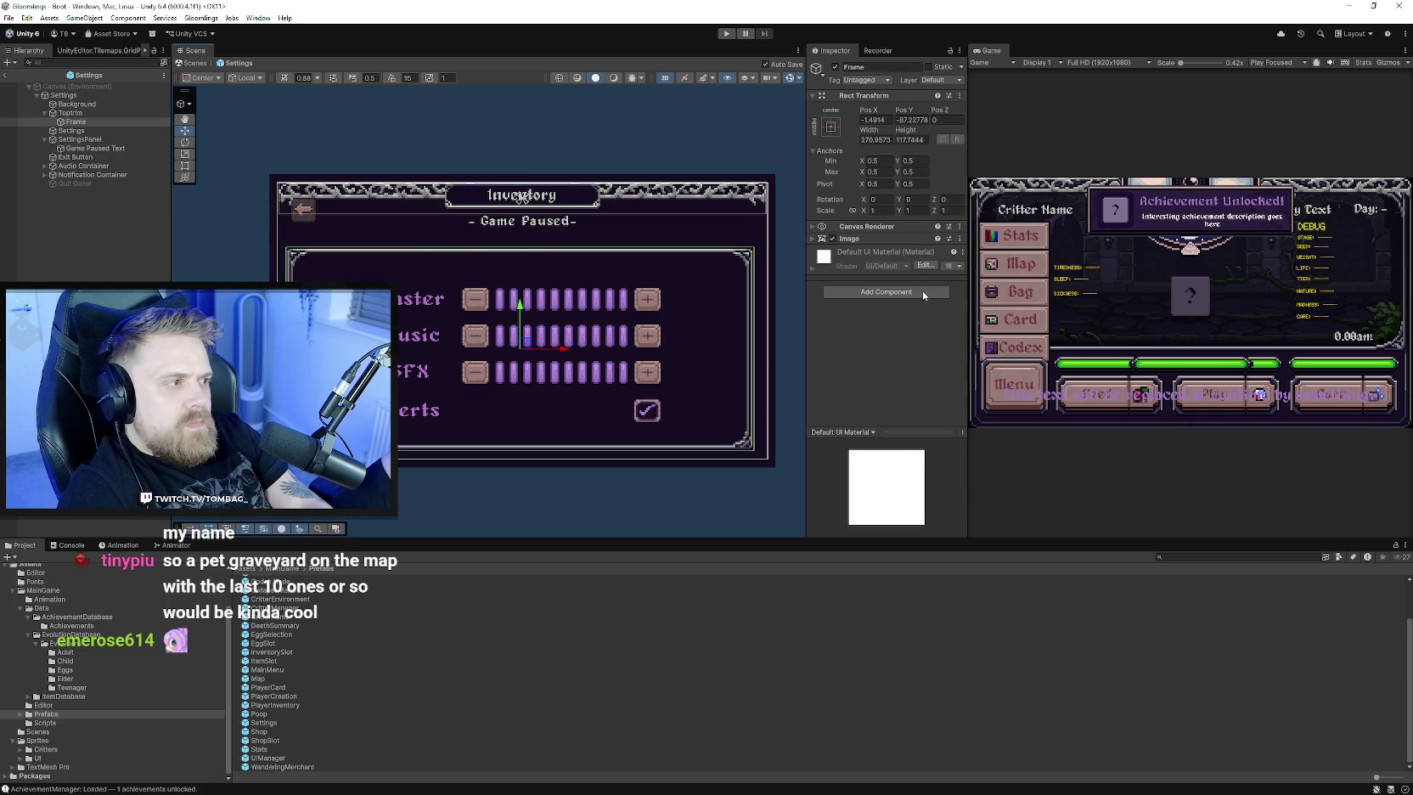
pyautogui.click(484, 252)
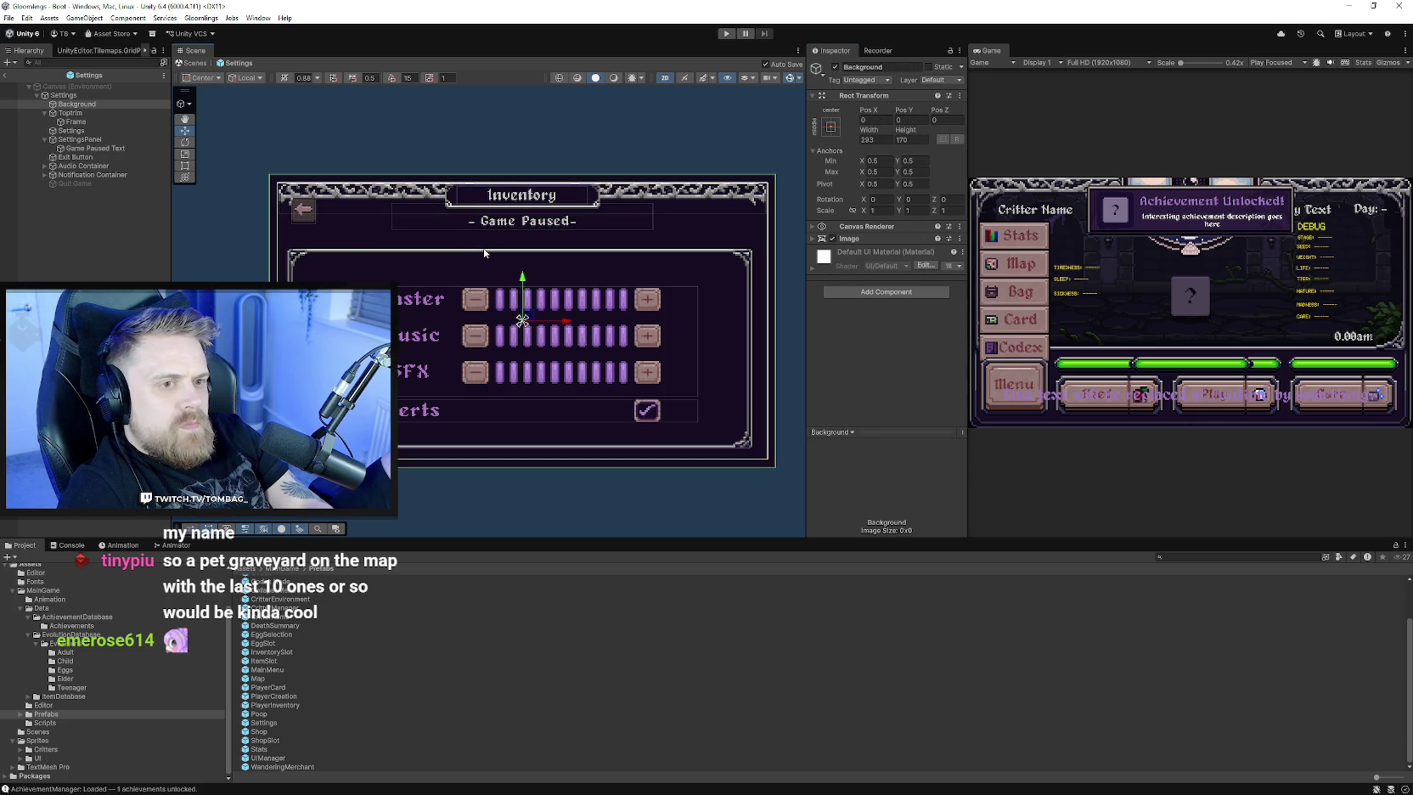
pyautogui.click(485, 253)
pyautogui.click(183, 167)
pyautogui.moveTo(554, 246); pyautogui.dragTo(553, 237)
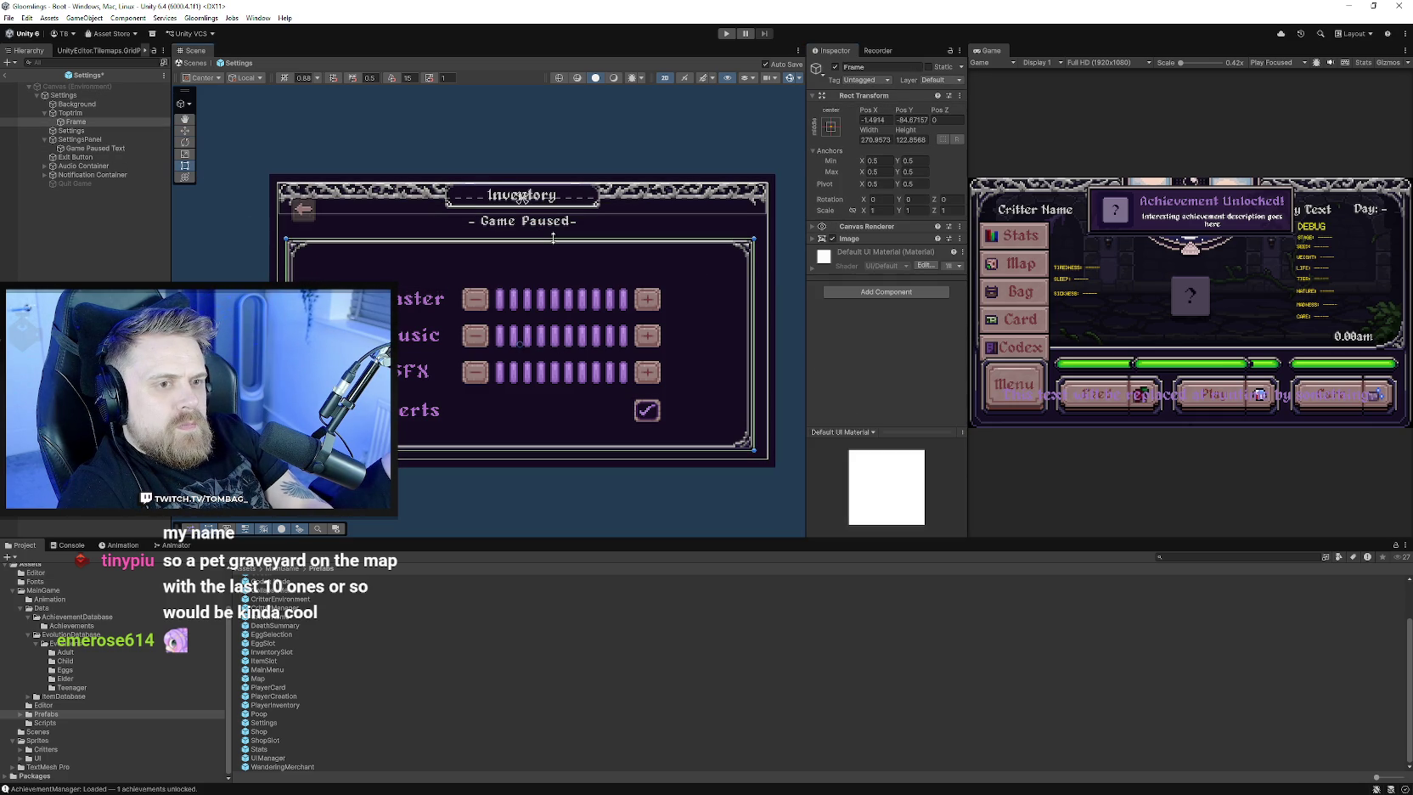
# - Lower the back-arrow Exit Button slightly and save the scene
pyautogui.click(298, 219)
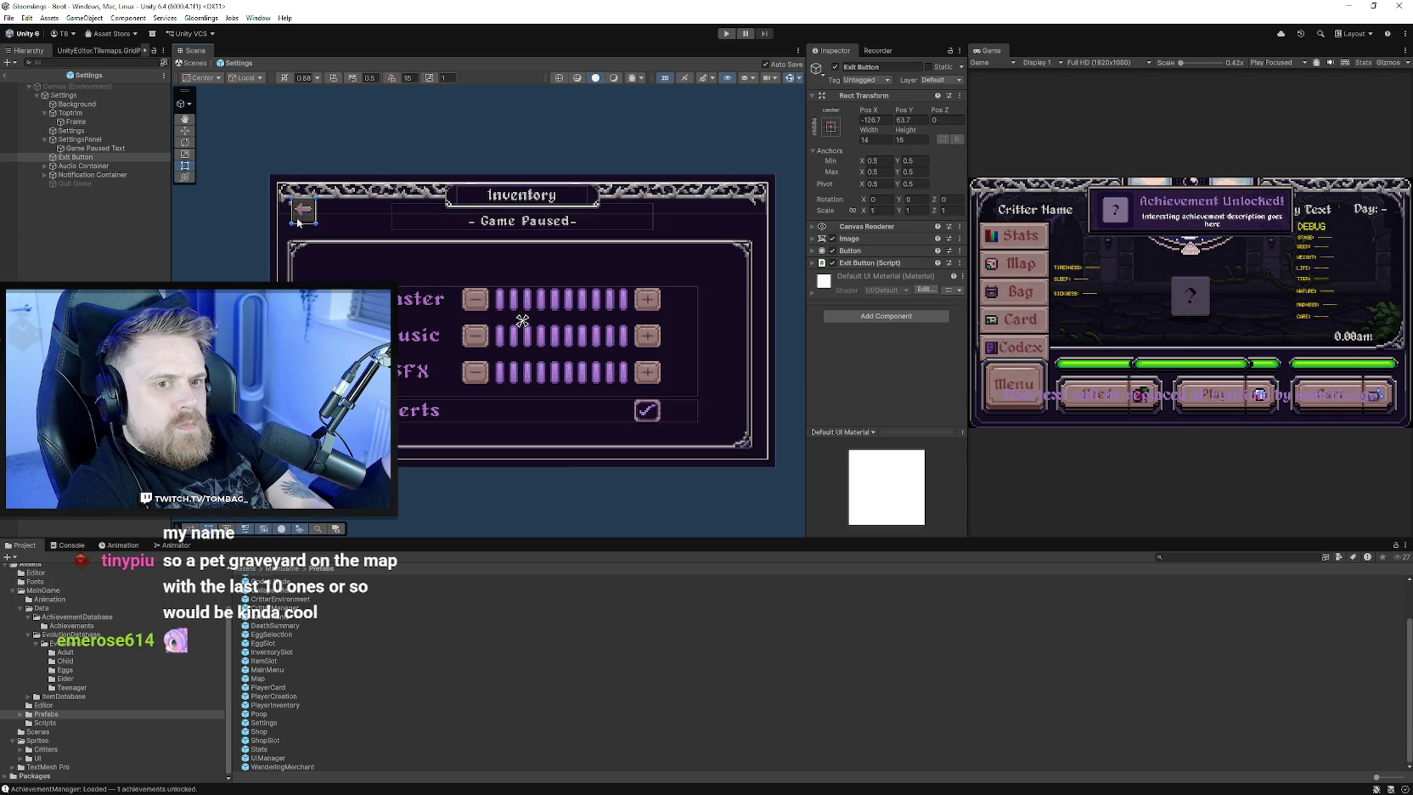
pyautogui.click(184, 131)
pyautogui.moveTo(305, 181); pyautogui.dragTo(305, 188)
pyautogui.hotkey('ctrl', 's')
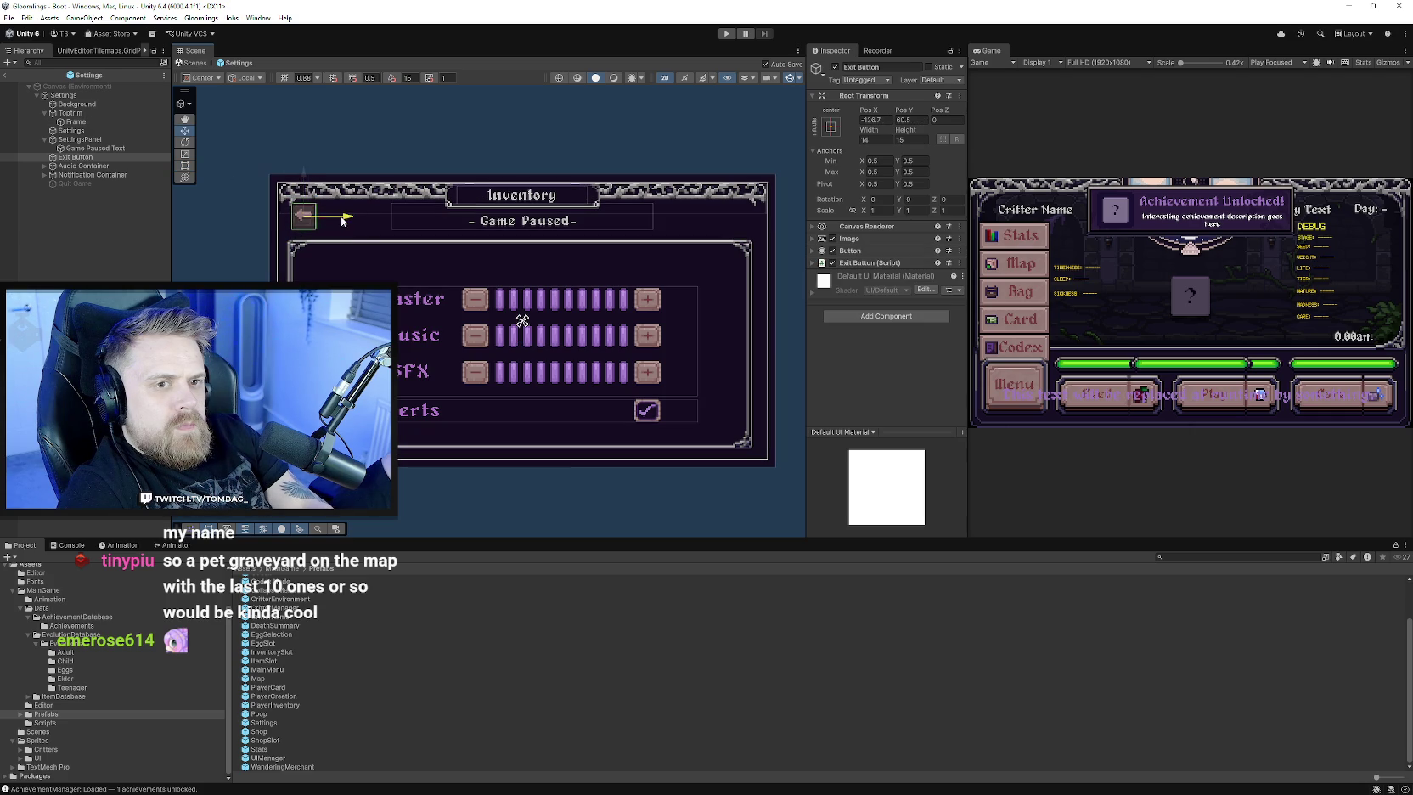
# - Collapse SettingsPanel, select the Audio Container, and toggle the Exit Button's visibility
pyautogui.click(346, 222)
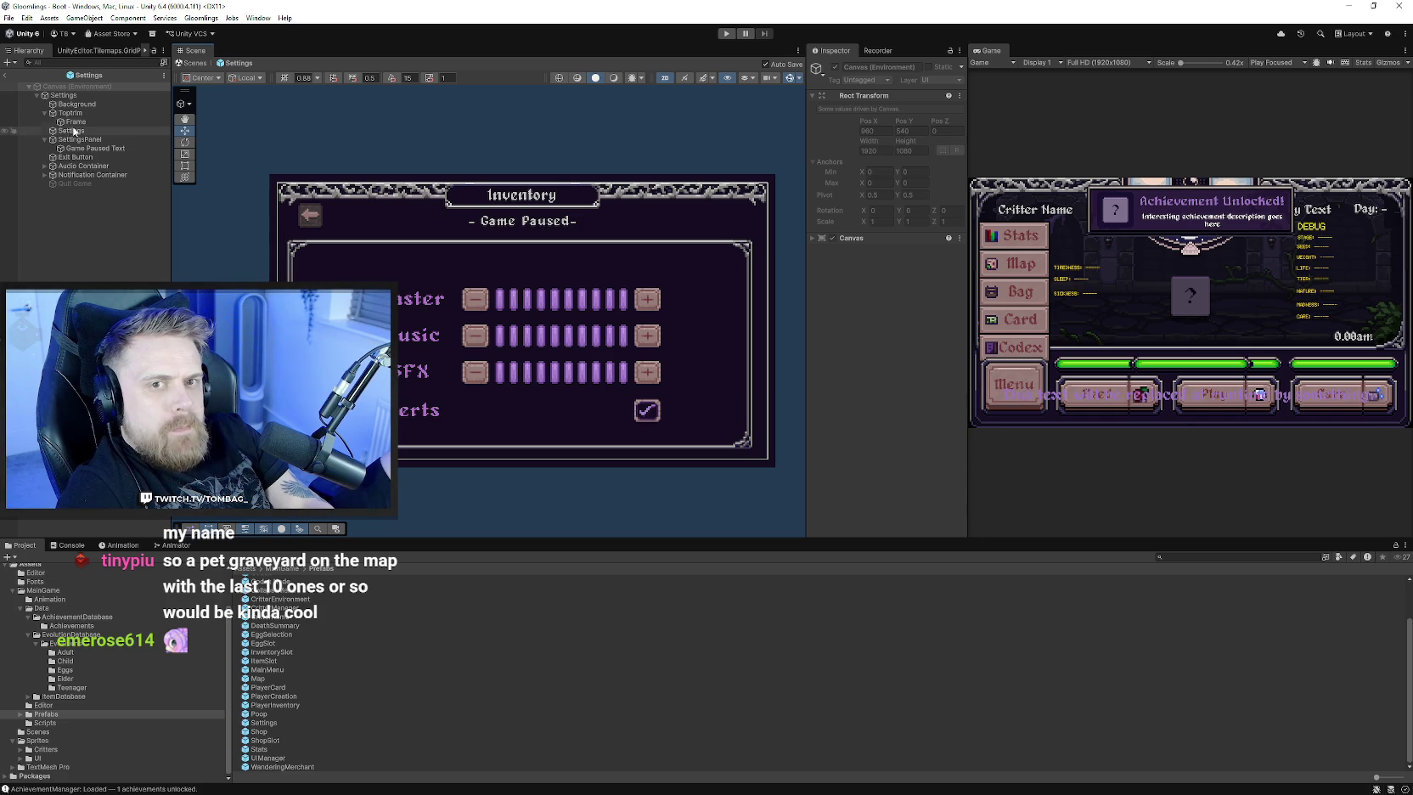
pyautogui.click(45, 139)
pyautogui.click(85, 140)
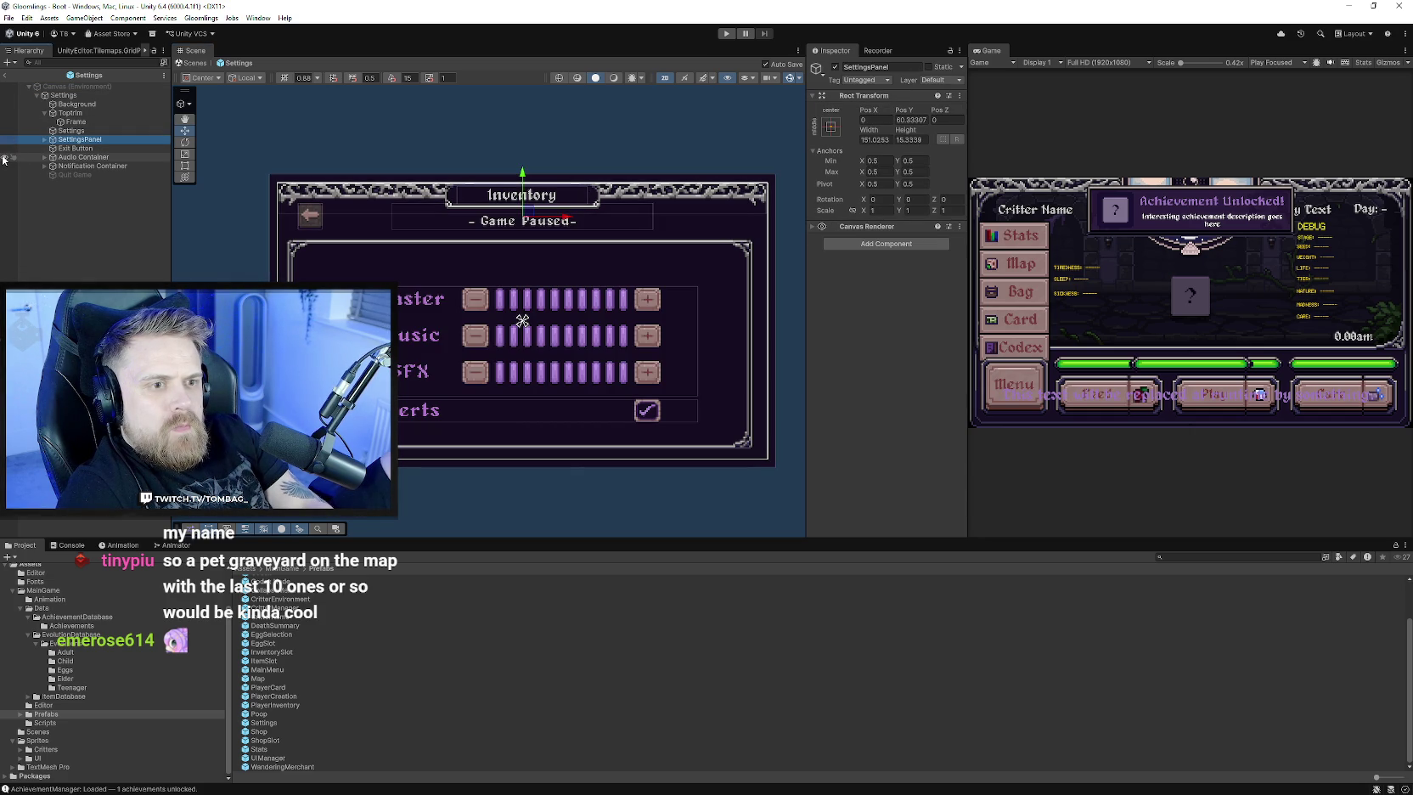
pyautogui.click(69, 157)
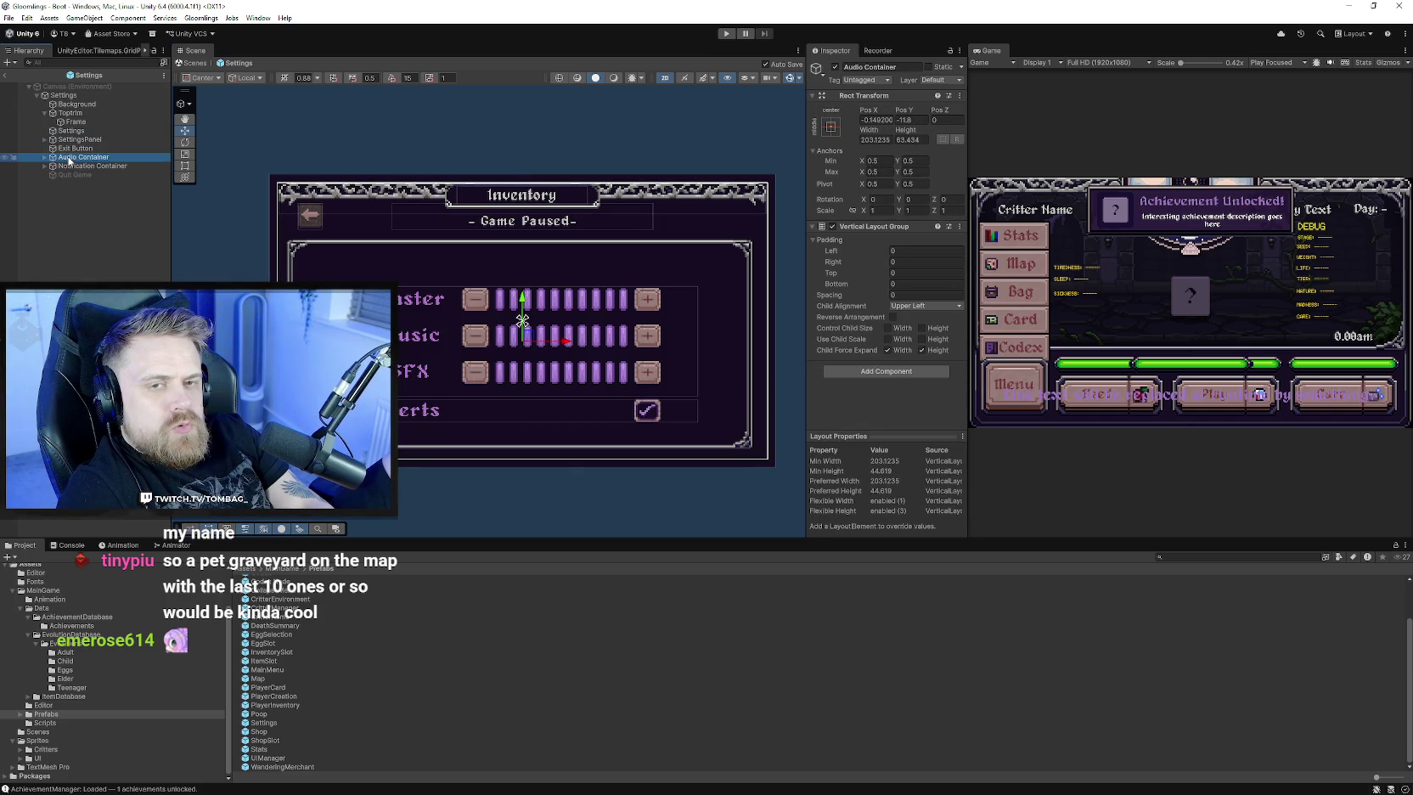
pyautogui.click(5, 149)
pyautogui.click(5, 149)
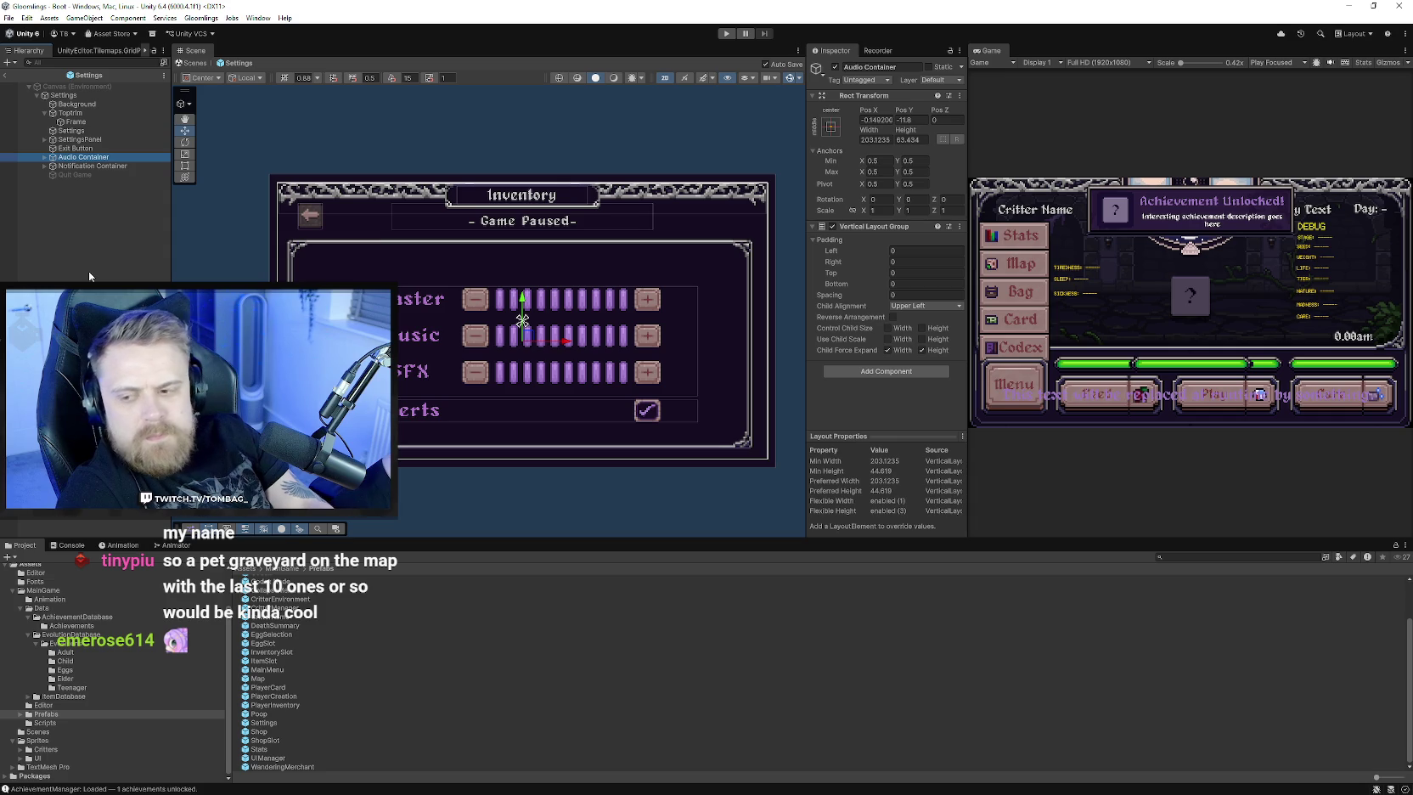
# - Expand the Audio and Notification Containers, select Alerts, then switch to Aseprite
pyautogui.click(289, 106)
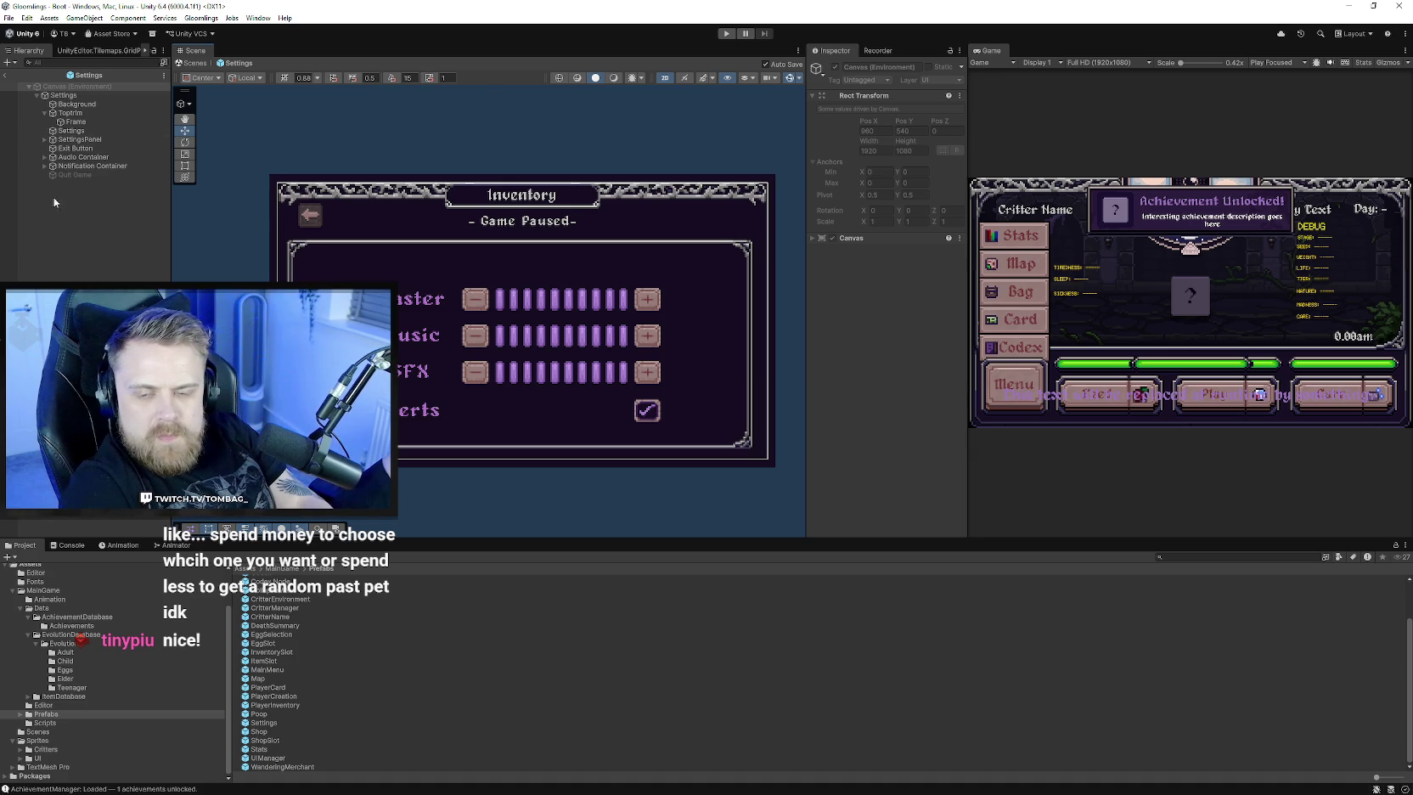
pyautogui.click(45, 157)
pyautogui.click(45, 192)
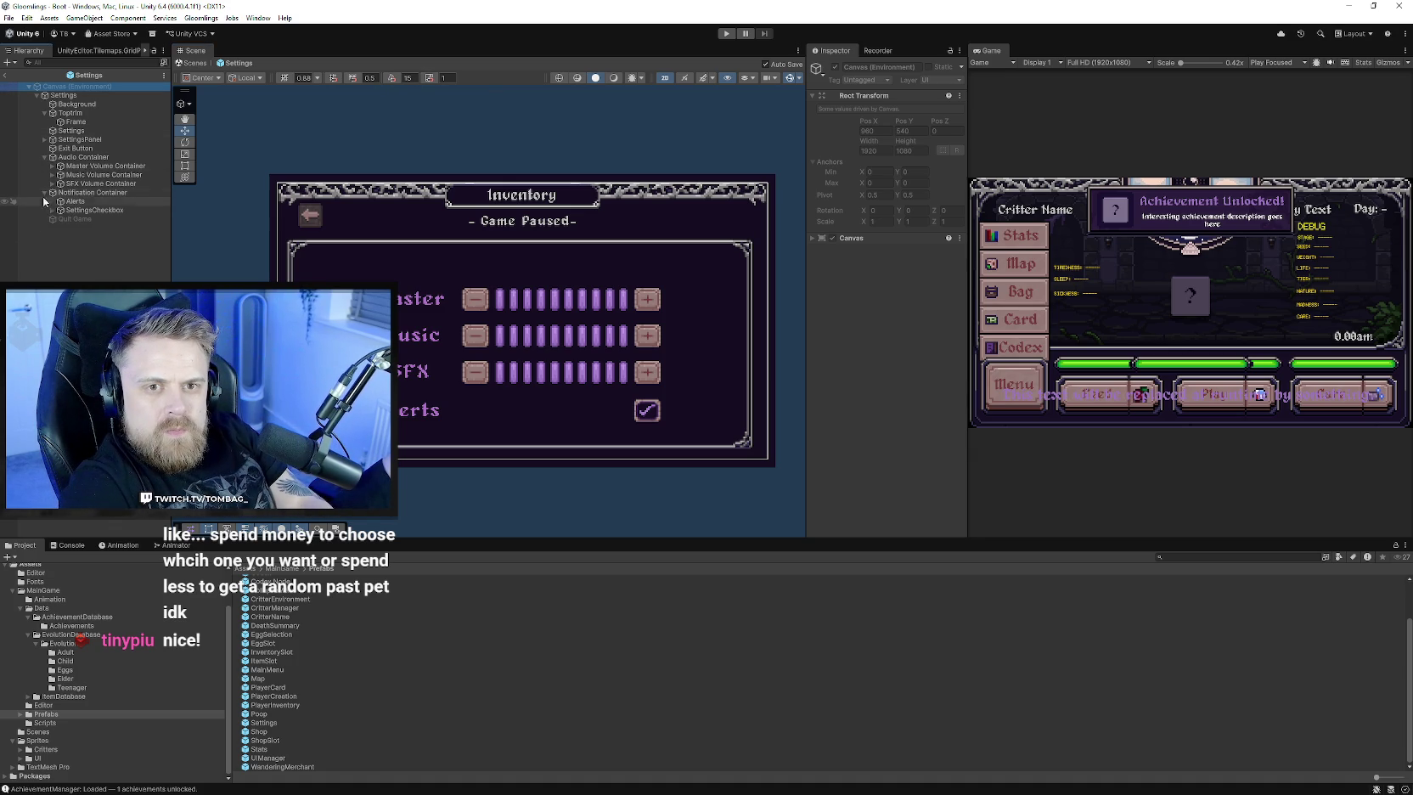
pyautogui.click(73, 201)
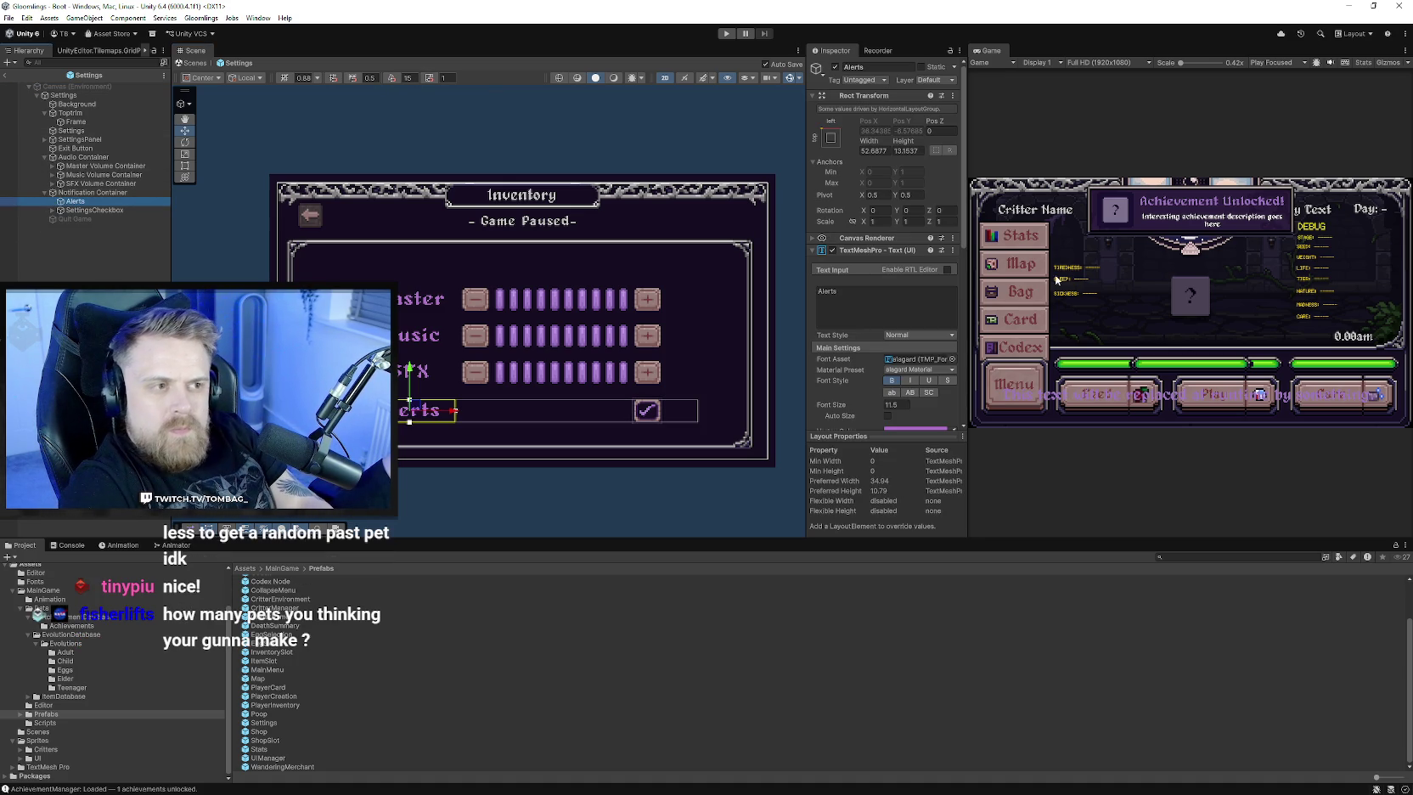
pyautogui.scroll(-2, 915, 380)
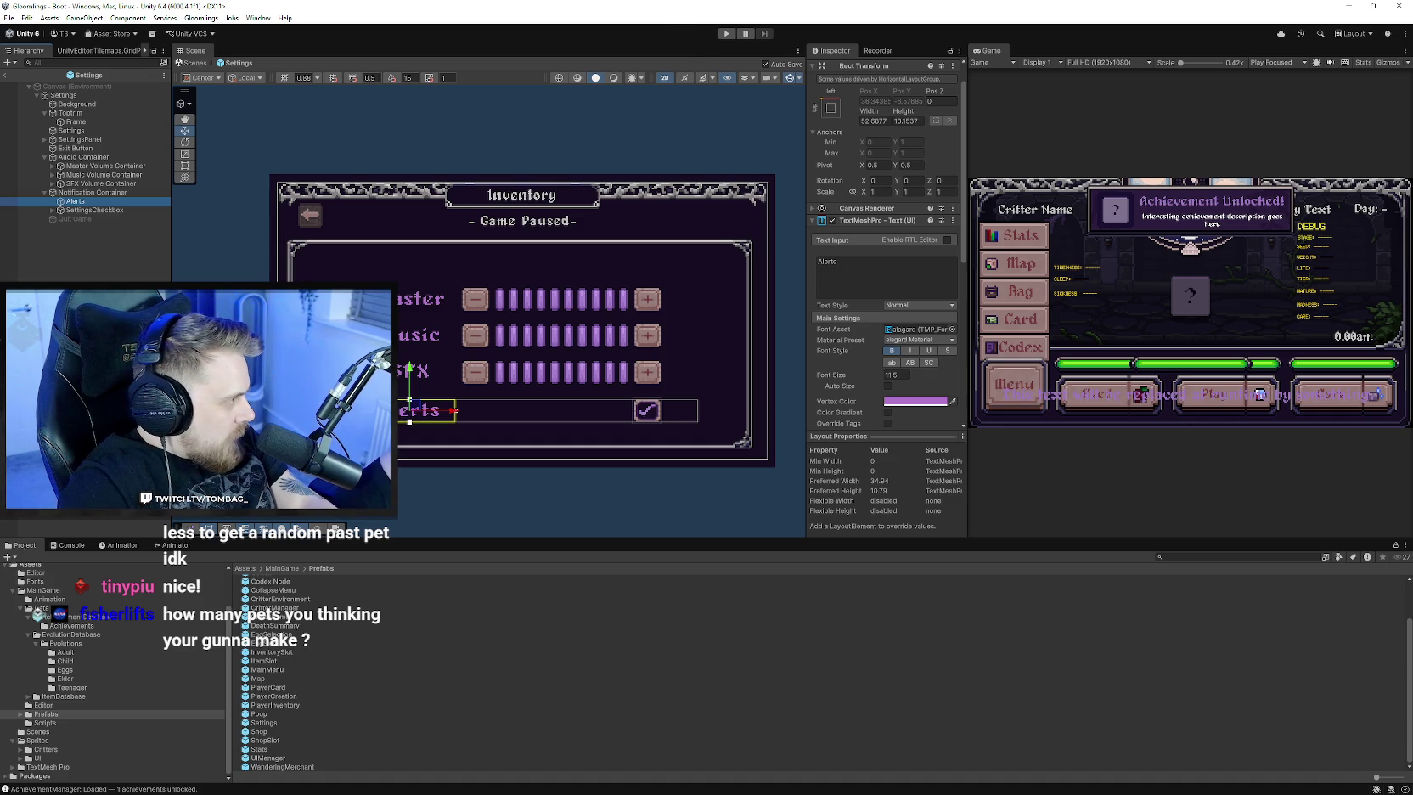
pyautogui.hotkey('alt', 'Tab')
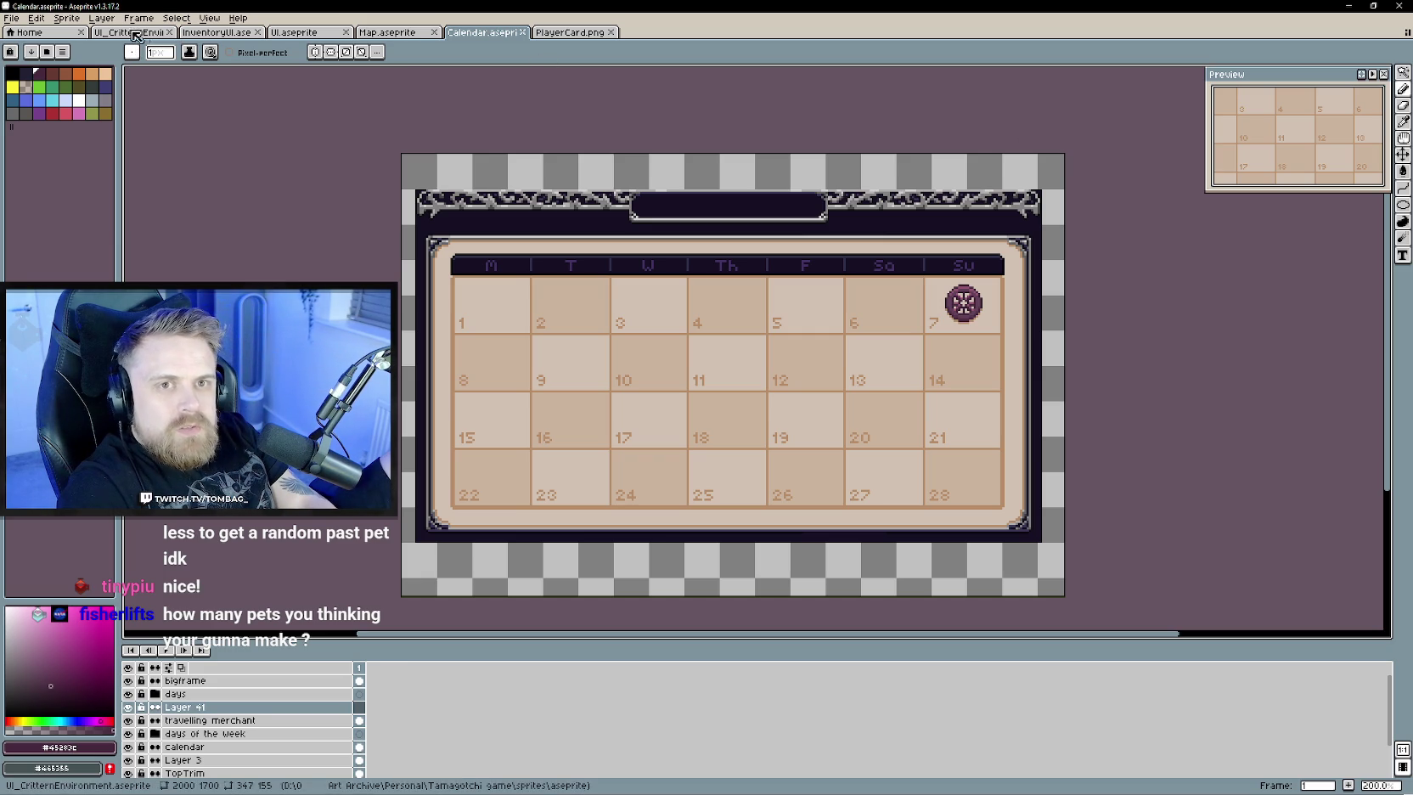
# - Switch to the UI.aseprite sheet and bring its evolution node tree into view
pyautogui.click(130, 32)
pyautogui.click(216, 31)
pyautogui.click(301, 31)
pyautogui.scroll(1, 683, 404)
pyautogui.moveTo(499, 342)
pyautogui.mouseDown()
pyautogui.moveTo(417, 422)
pyautogui.moveTo(385, 394)
pyautogui.mouseUp()
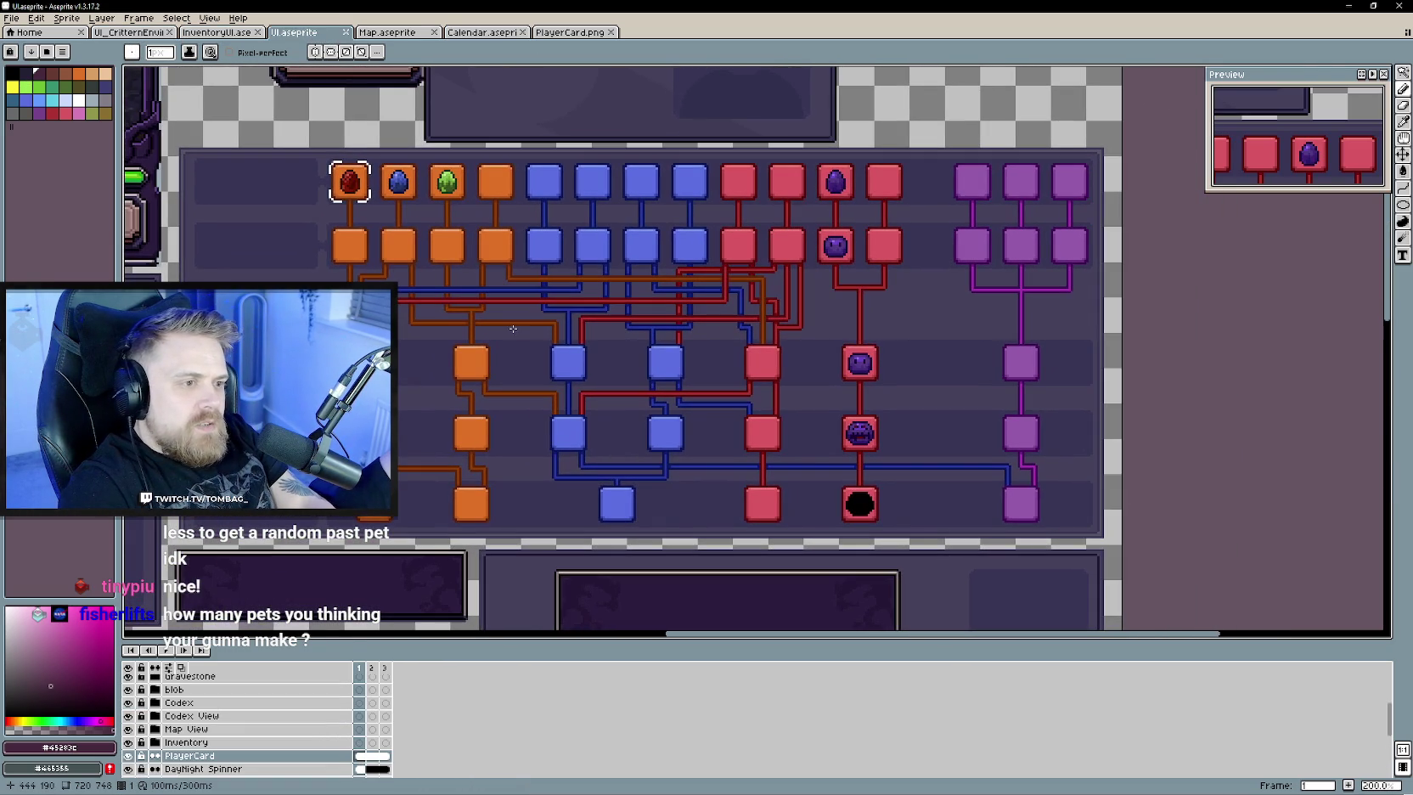
# - Zoom and pan around the evolution node tree to centre it
pyautogui.scroll(3, 217, 733)
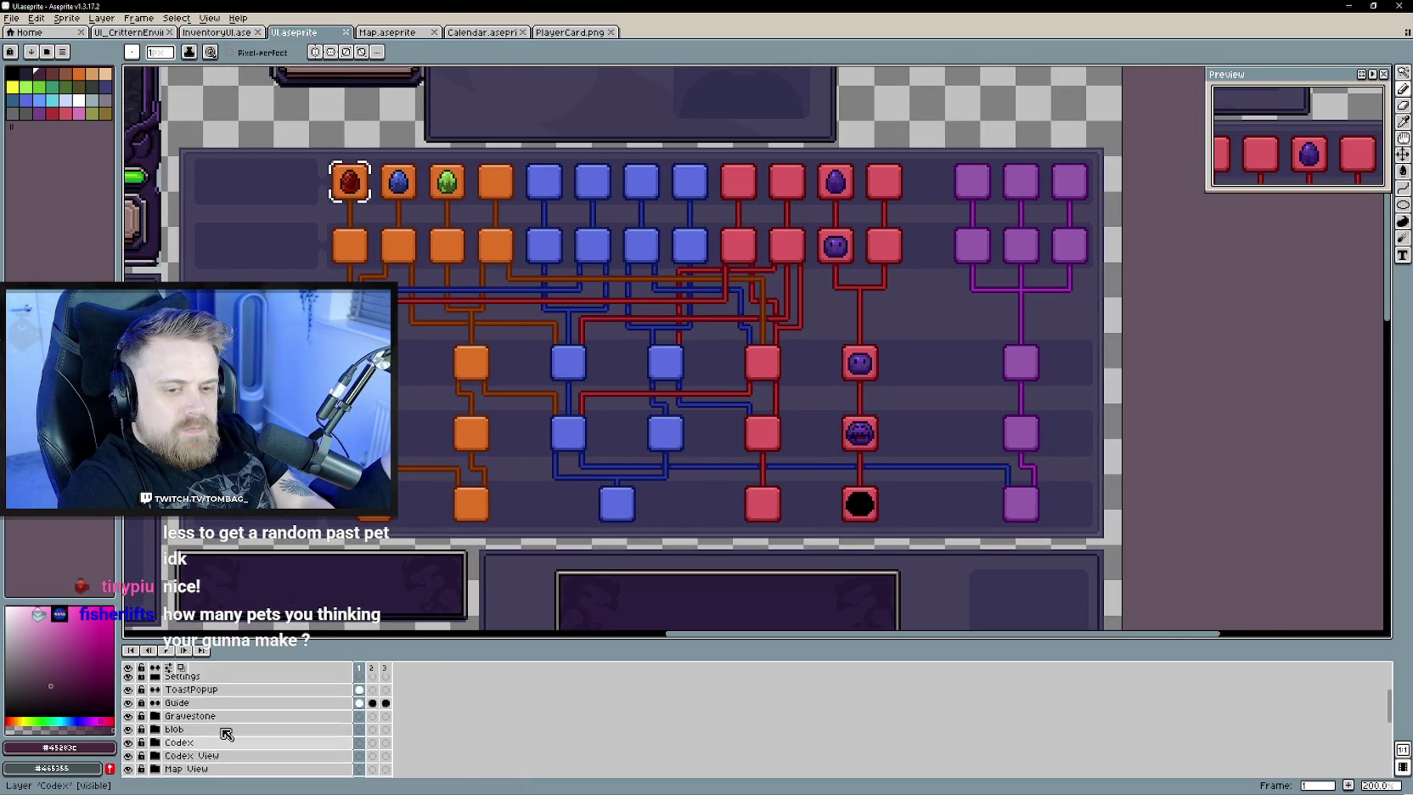
pyautogui.scroll(-2, 217, 734)
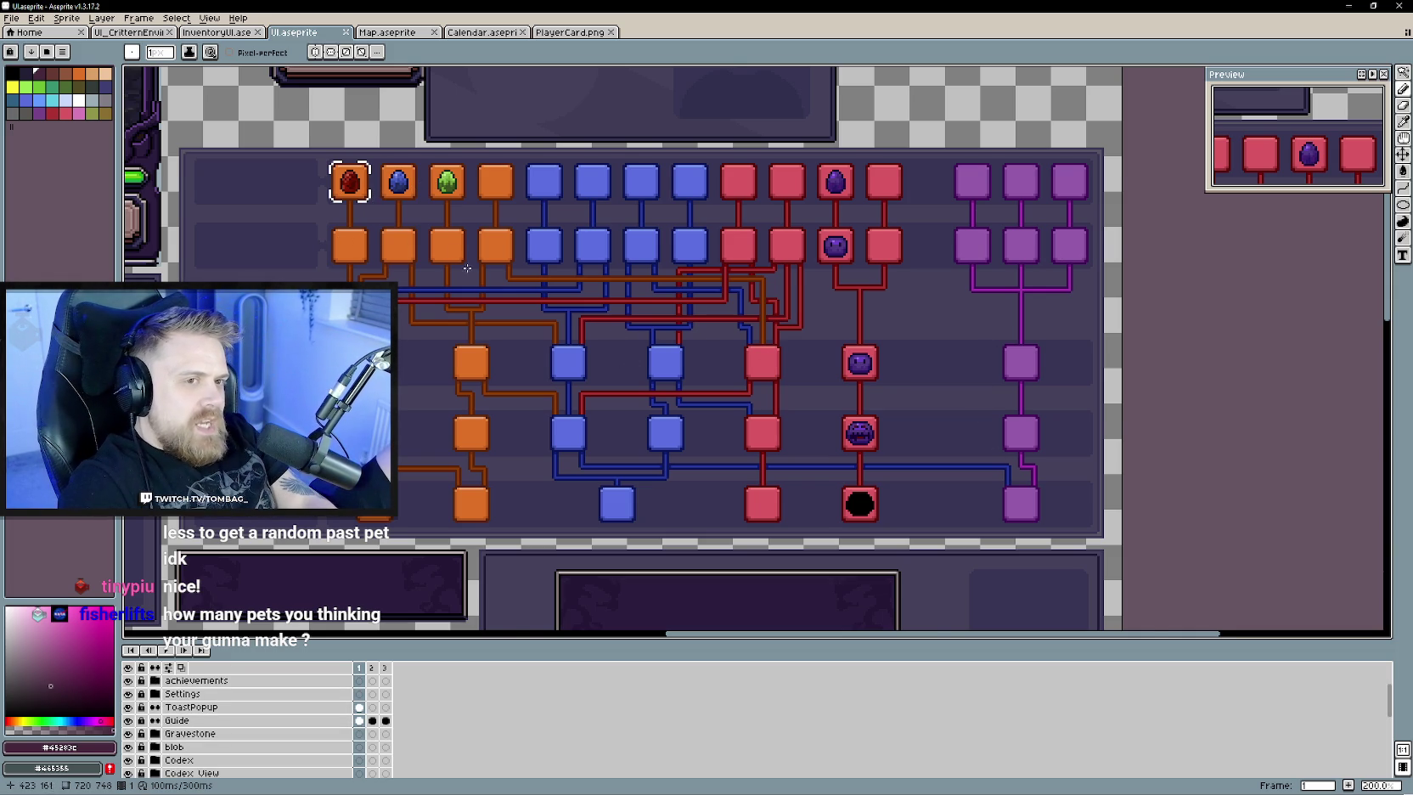
pyautogui.moveTo(476, 277); pyautogui.dragTo(518, 332)
pyautogui.hscroll(3, 537, 273)
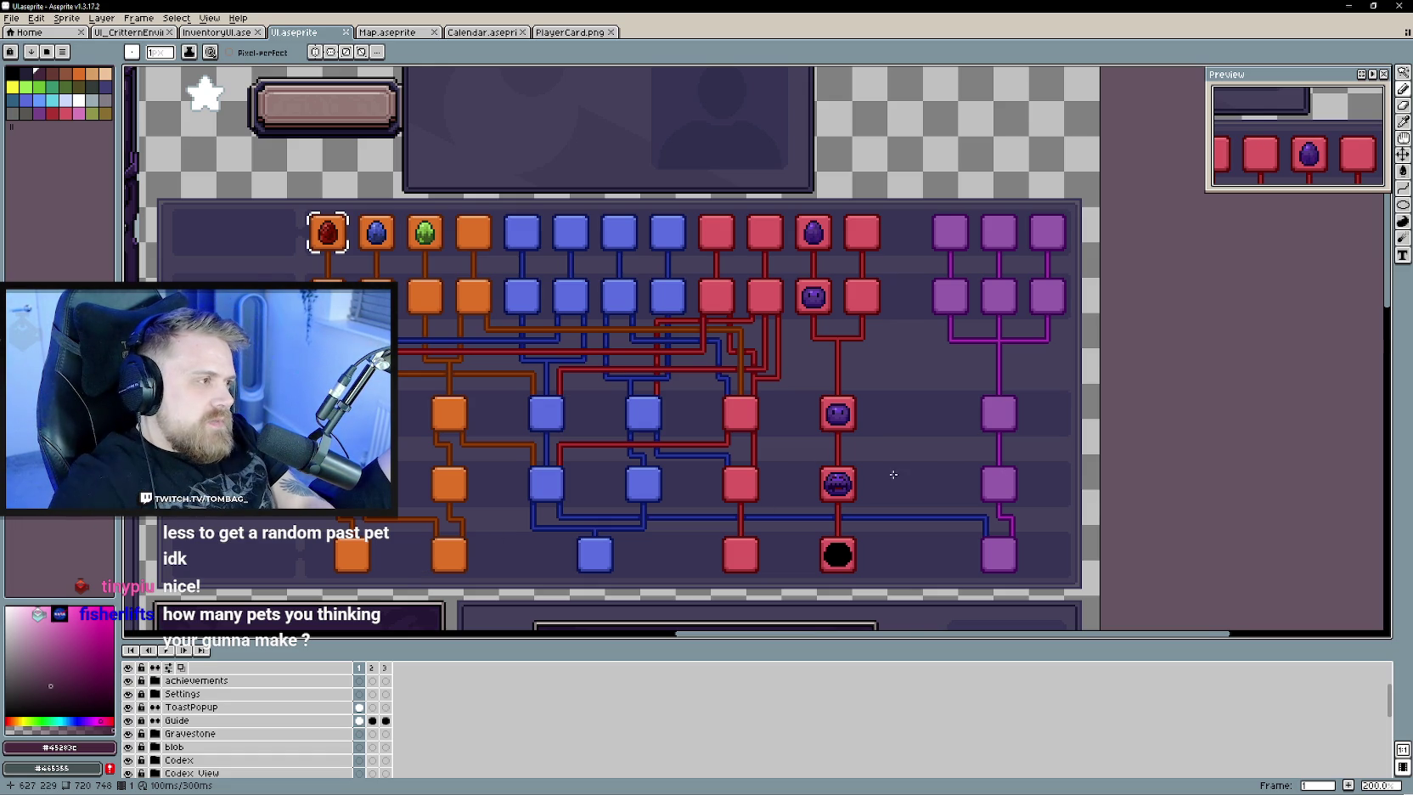
pyautogui.scroll(-2, 891, 512)
pyautogui.scroll(2, 891, 512)
pyautogui.scroll(-2, 892, 492)
pyautogui.scroll(2, 900, 491)
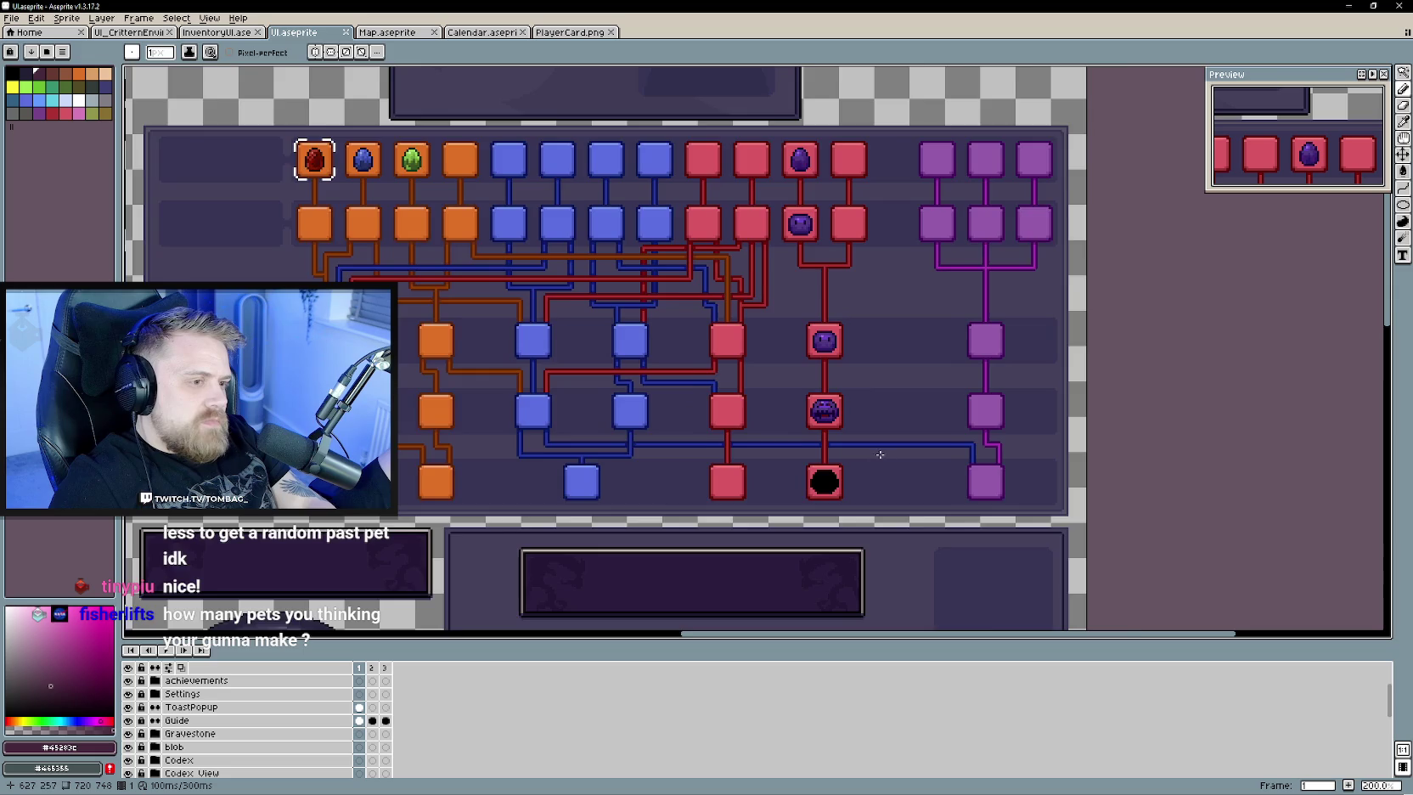
pyautogui.moveTo(933, 487); pyautogui.dragTo(952, 481)
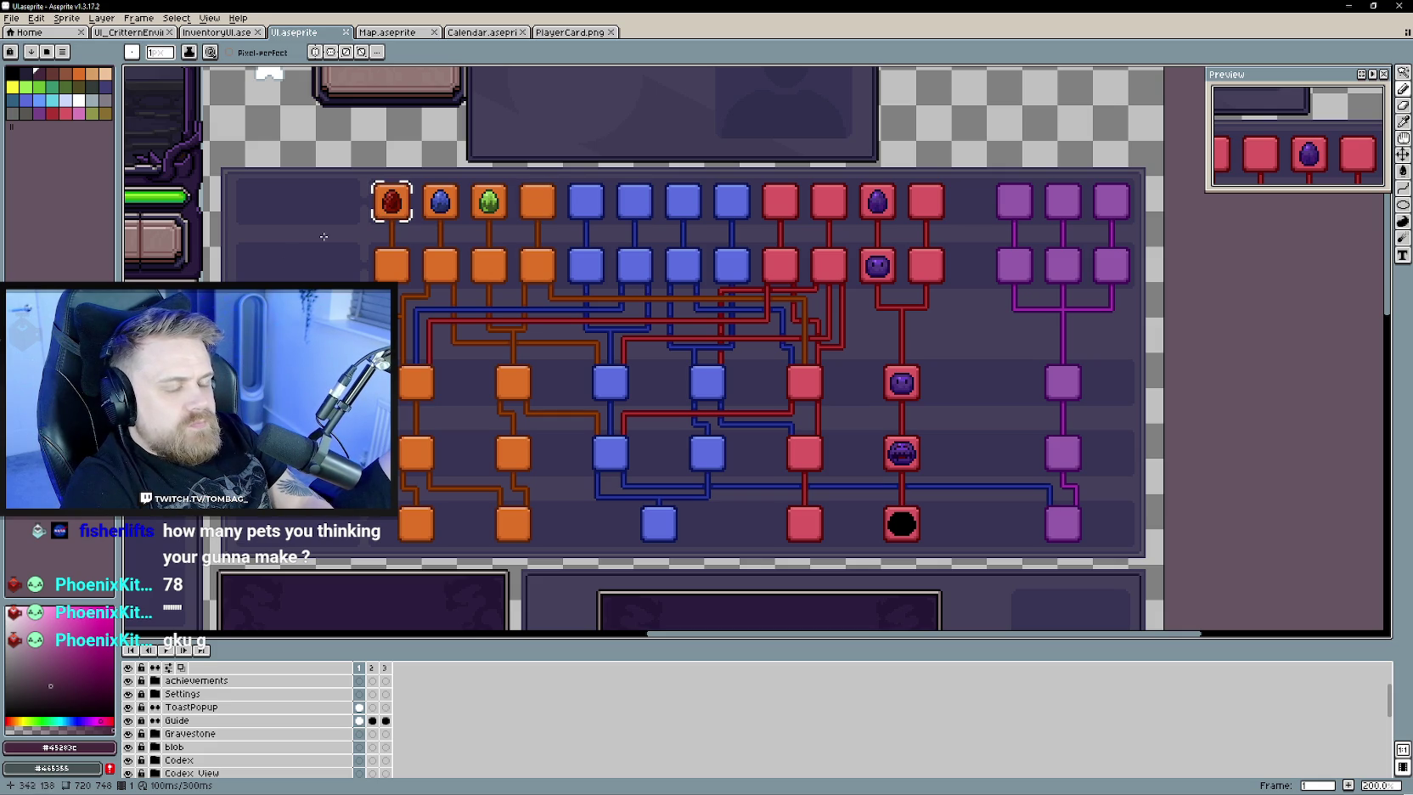
# - Scroll the view over the colour-coded skill-tree node grid
pyautogui.scroll(-2, 379, 306)
# - Recentre the node grid and check the ToastPopup and Guide layers
pyautogui.scroll(2, 380, 307)
pyautogui.scroll(3, 662, 348)
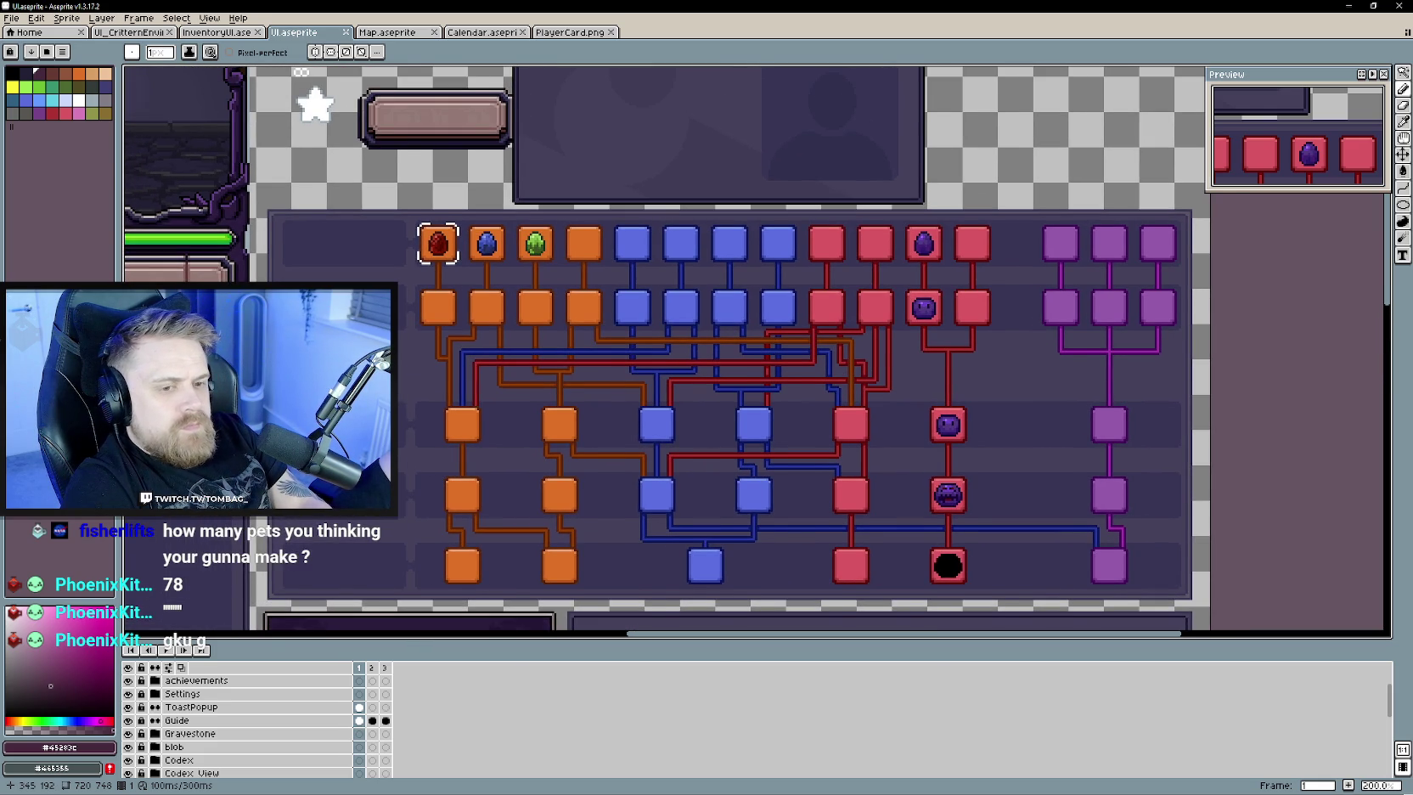
pyautogui.moveTo(385, 393); pyautogui.dragTo(411, 384)
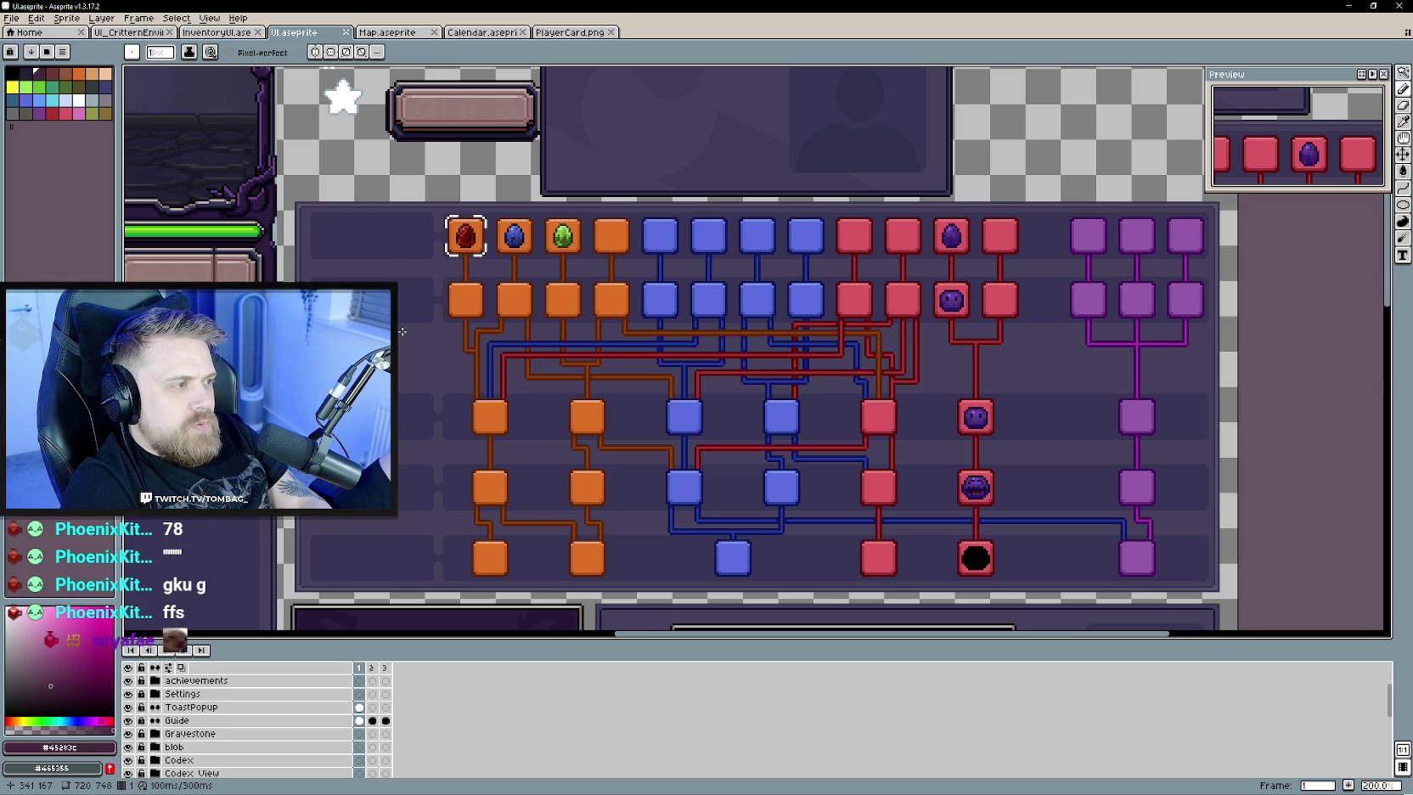
pyautogui.click(225, 707)
pyautogui.click(229, 721)
pyautogui.scroll(-1, 373, 463)
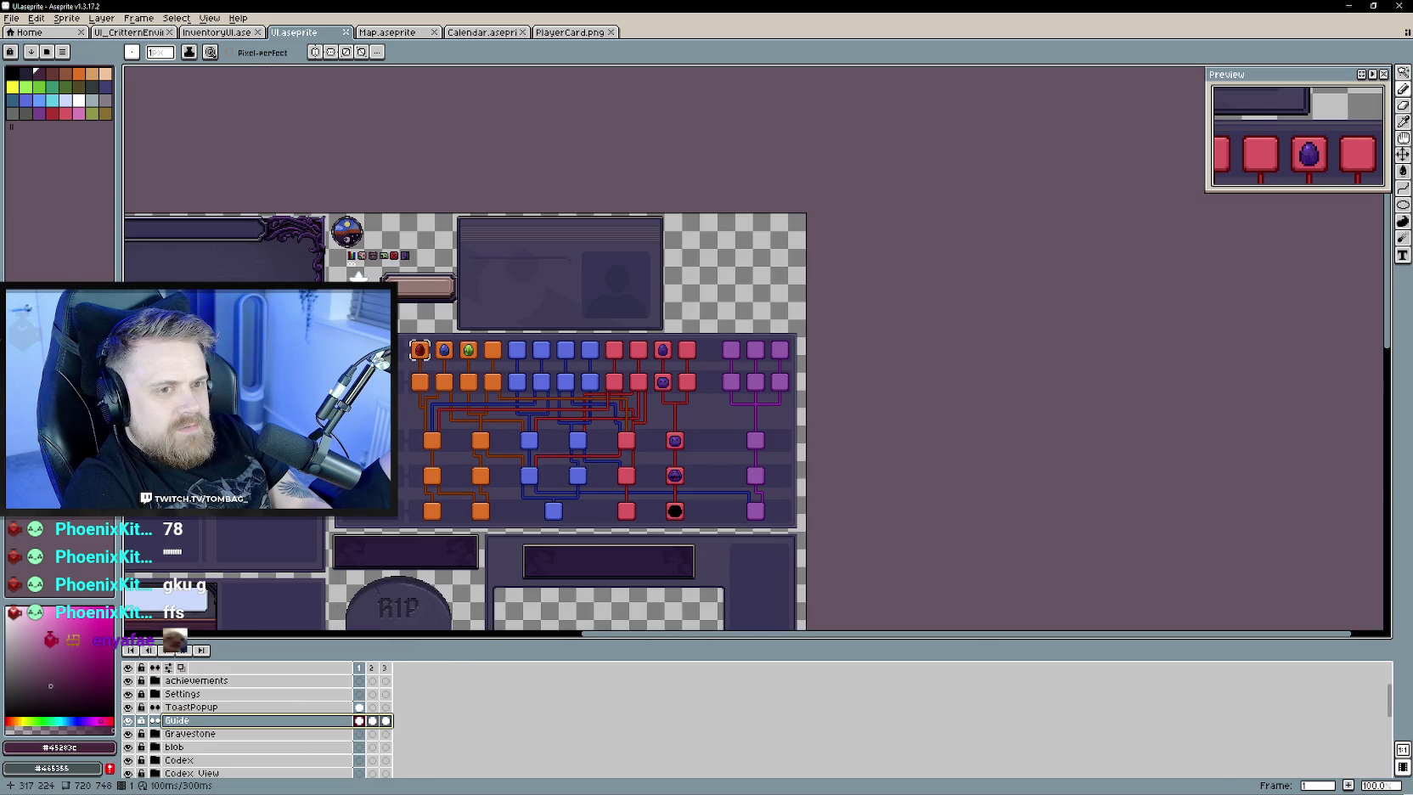
pyautogui.scroll(1, 433, 386)
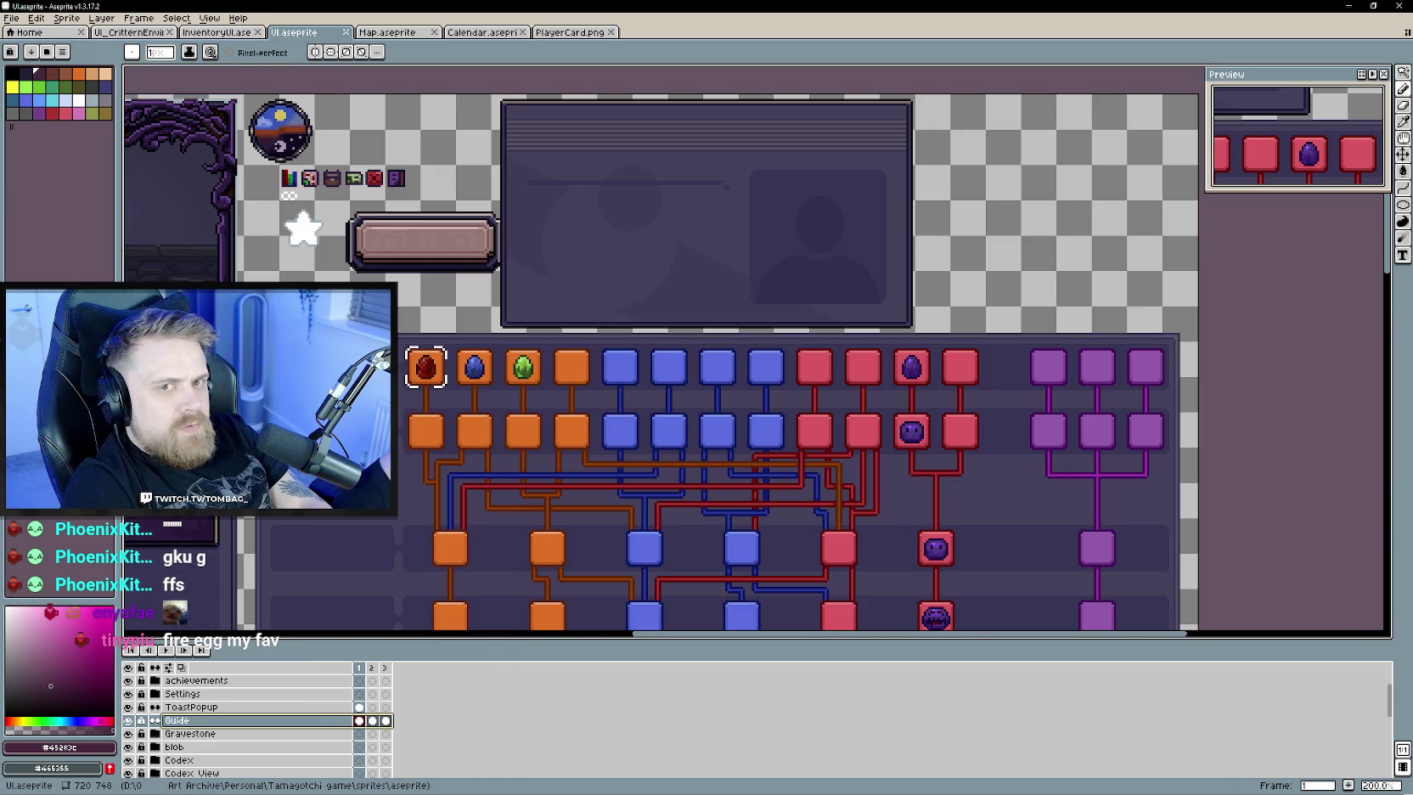
# - Open egg.ase from File > Open in a new tab
pyautogui.click(17, 23)
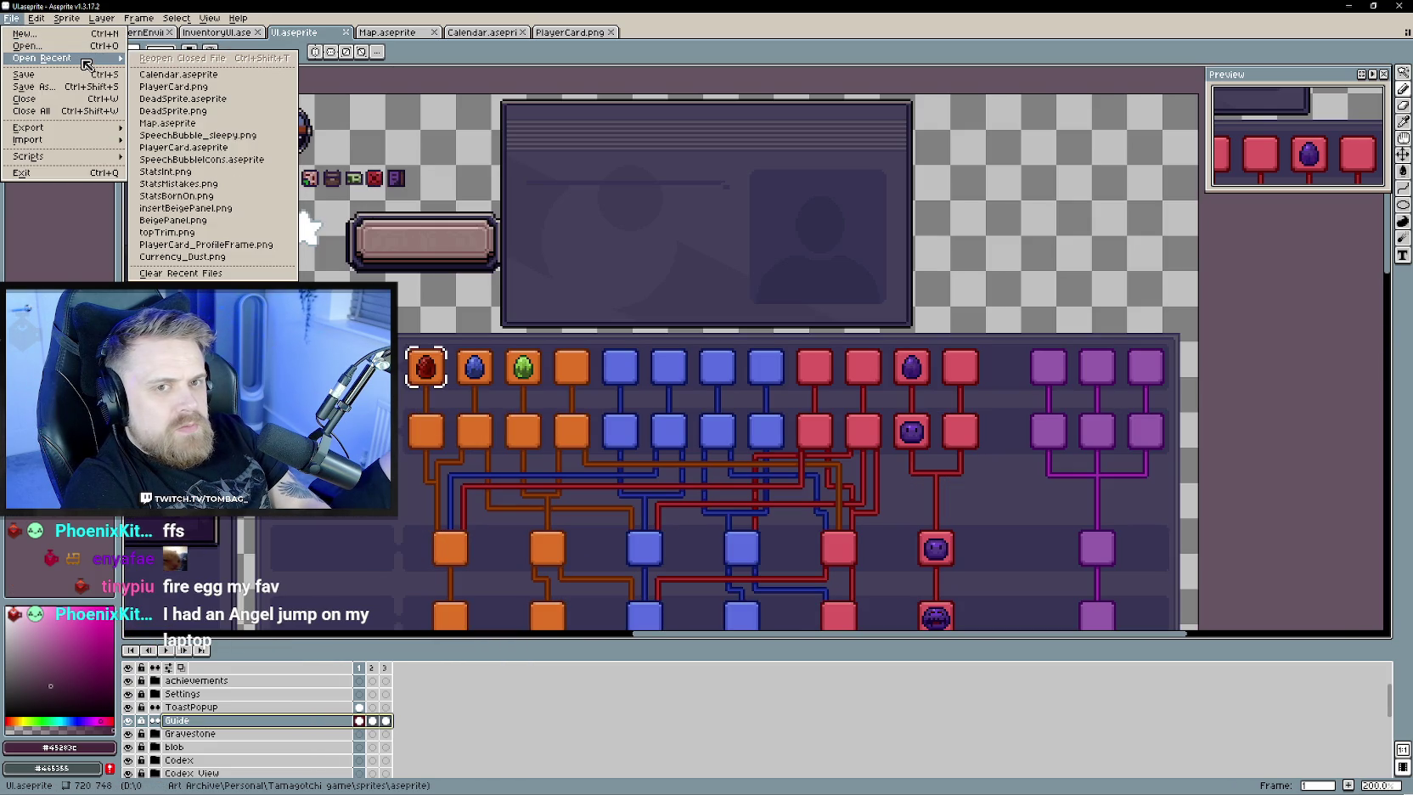
pyautogui.click(73, 48)
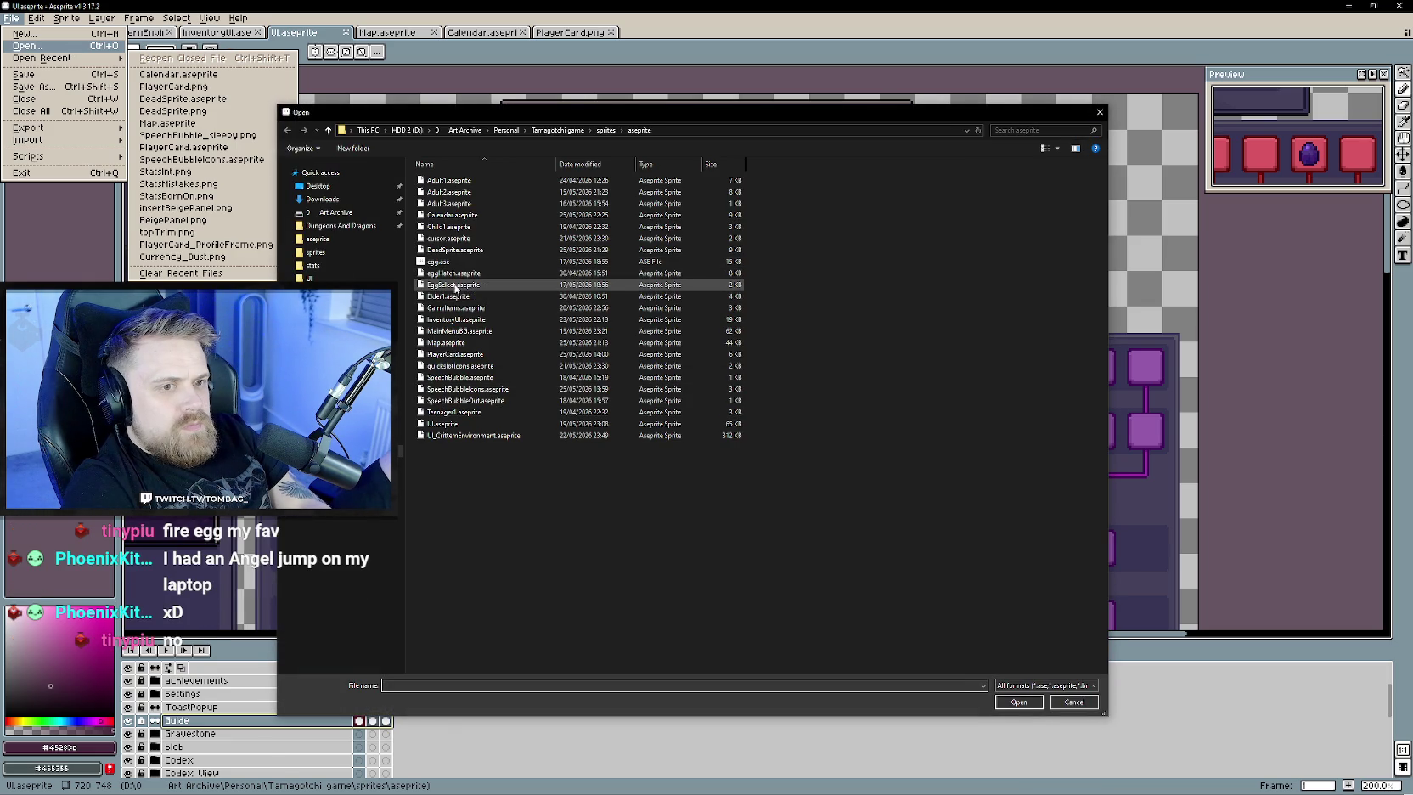
pyautogui.doubleClick(438, 261)
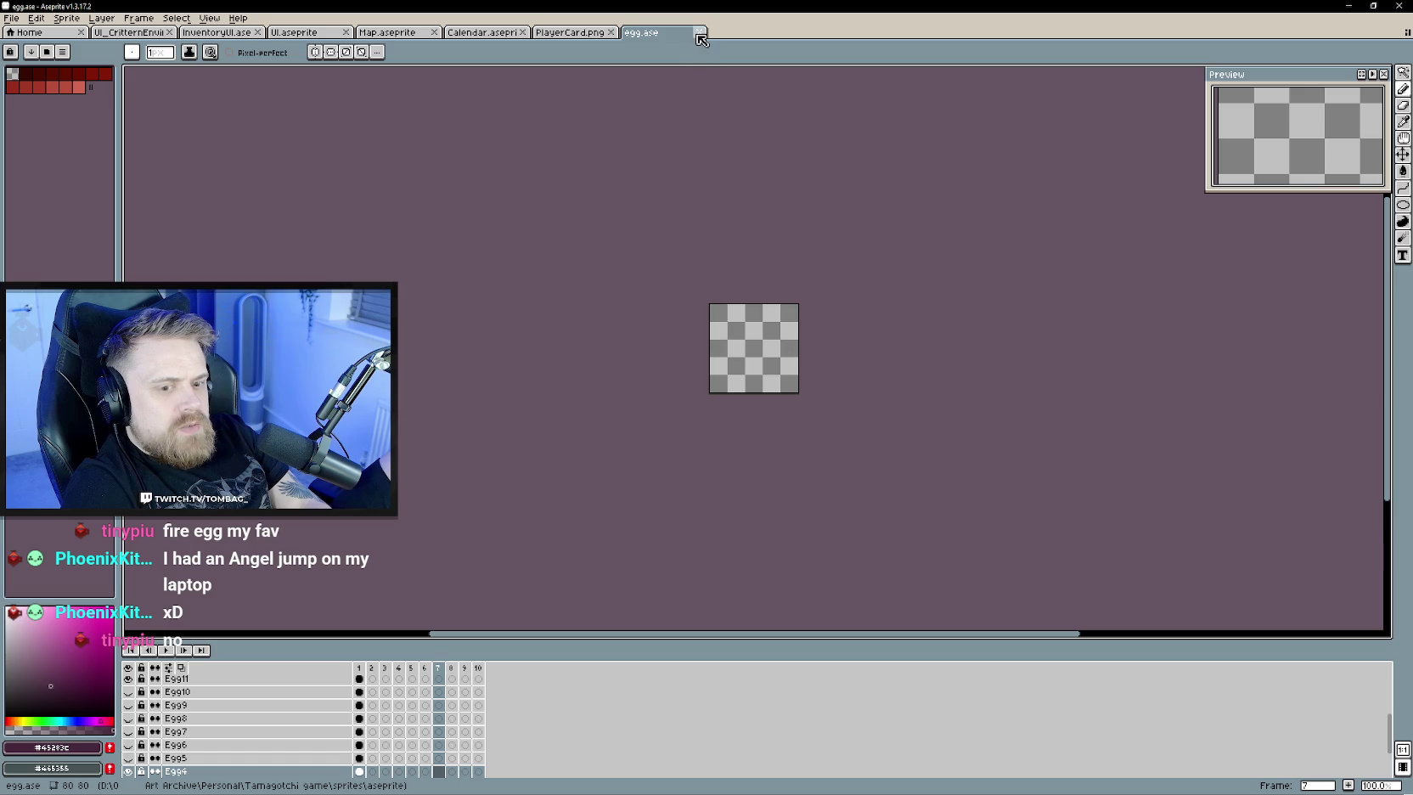
# - Go to frame 1 and make the Egg1 layer's red egg visible
pyautogui.scroll(-2, 142, 760)
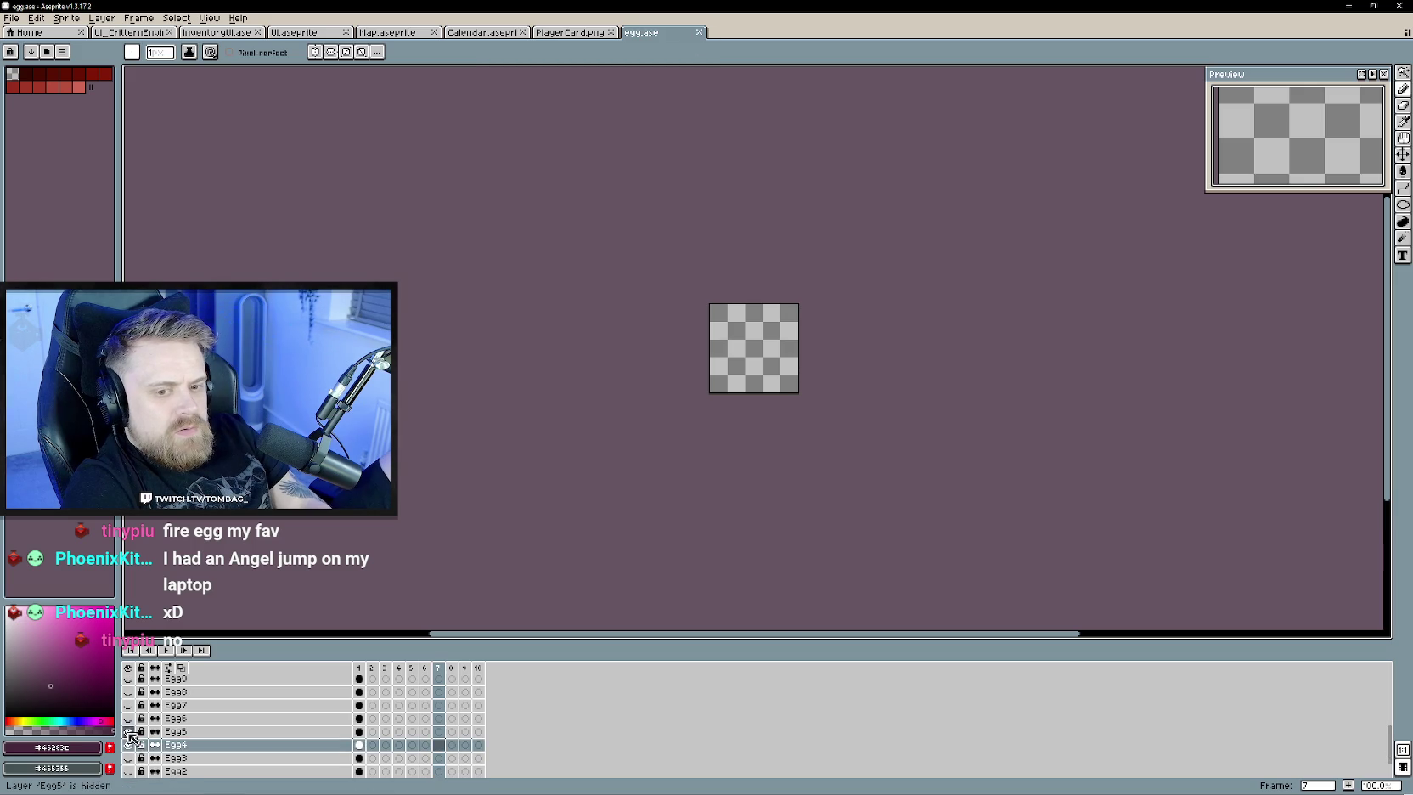
pyautogui.scroll(-2, 529, 577)
pyautogui.scroll(2, 572, 517)
pyautogui.hscroll(3, 573, 517)
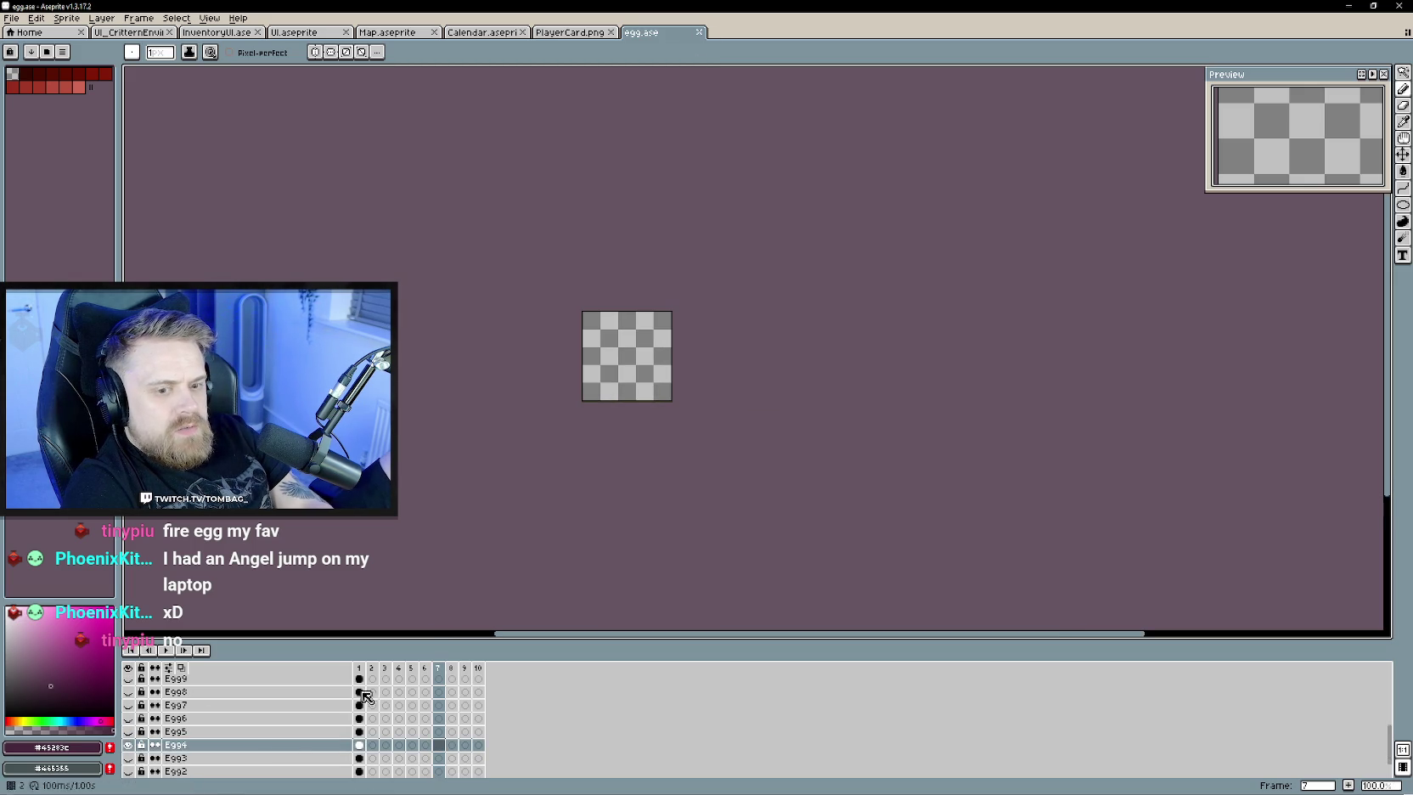
pyautogui.scroll(5, 252, 732)
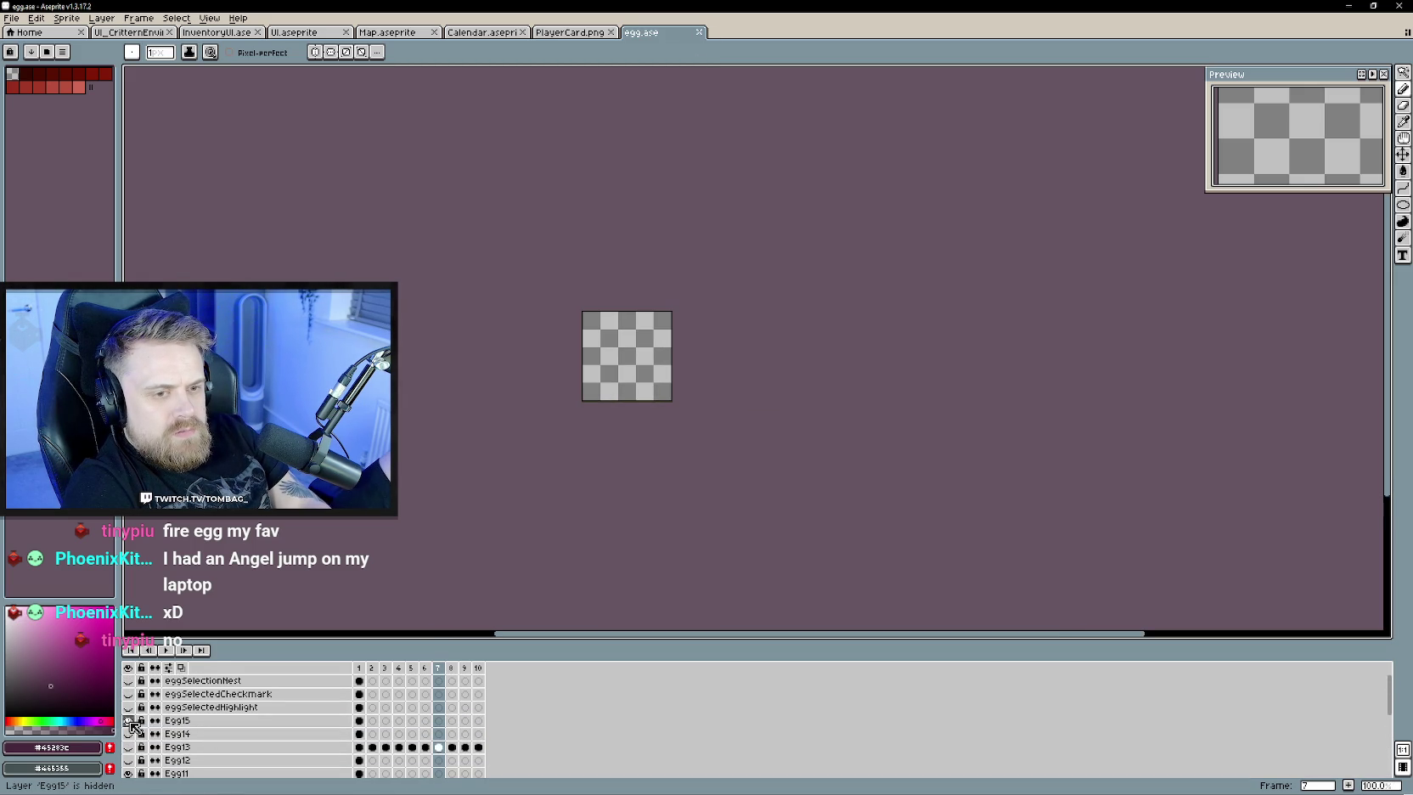
pyautogui.click(363, 682)
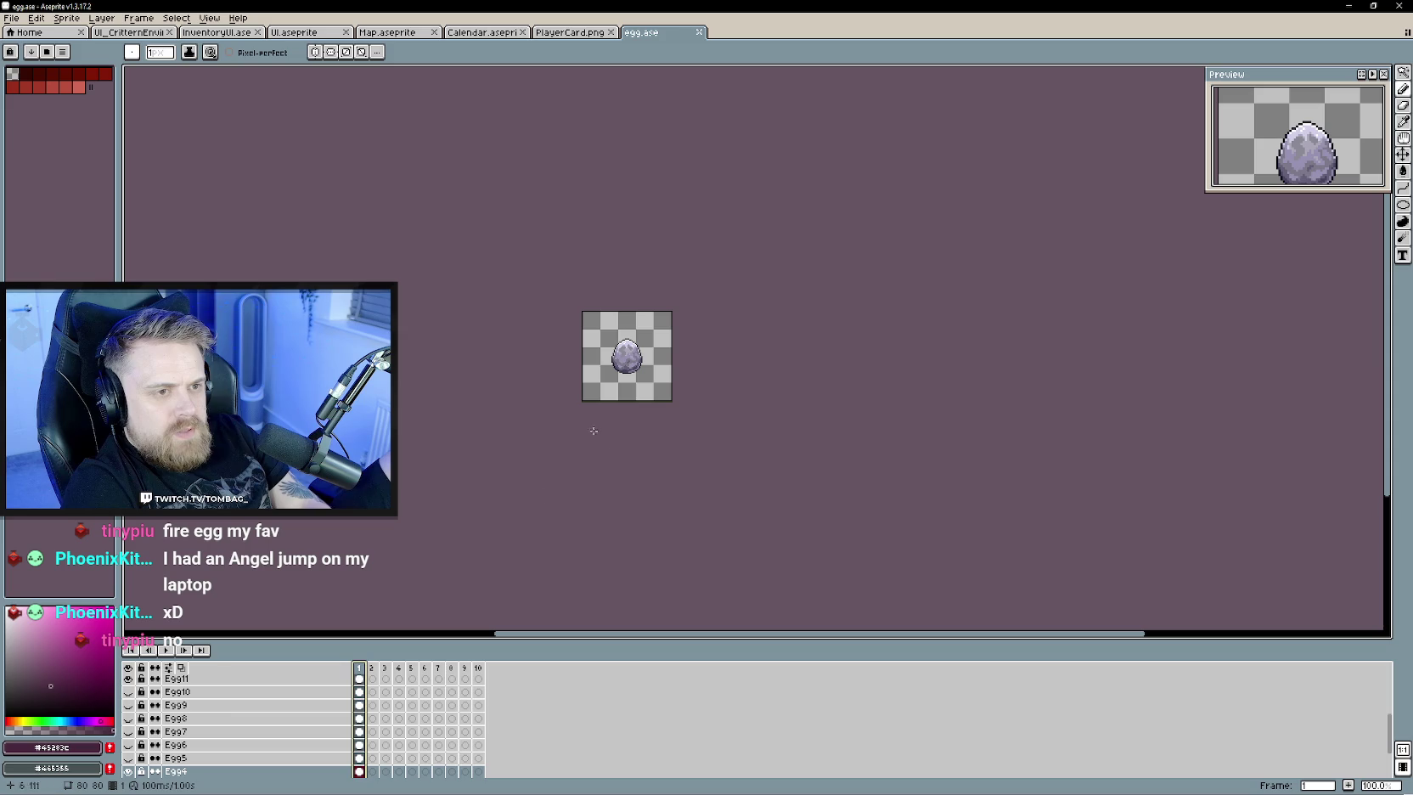
pyautogui.click(189, 730)
pyautogui.scroll(-1, 189, 728)
pyautogui.scroll(3, 141, 728)
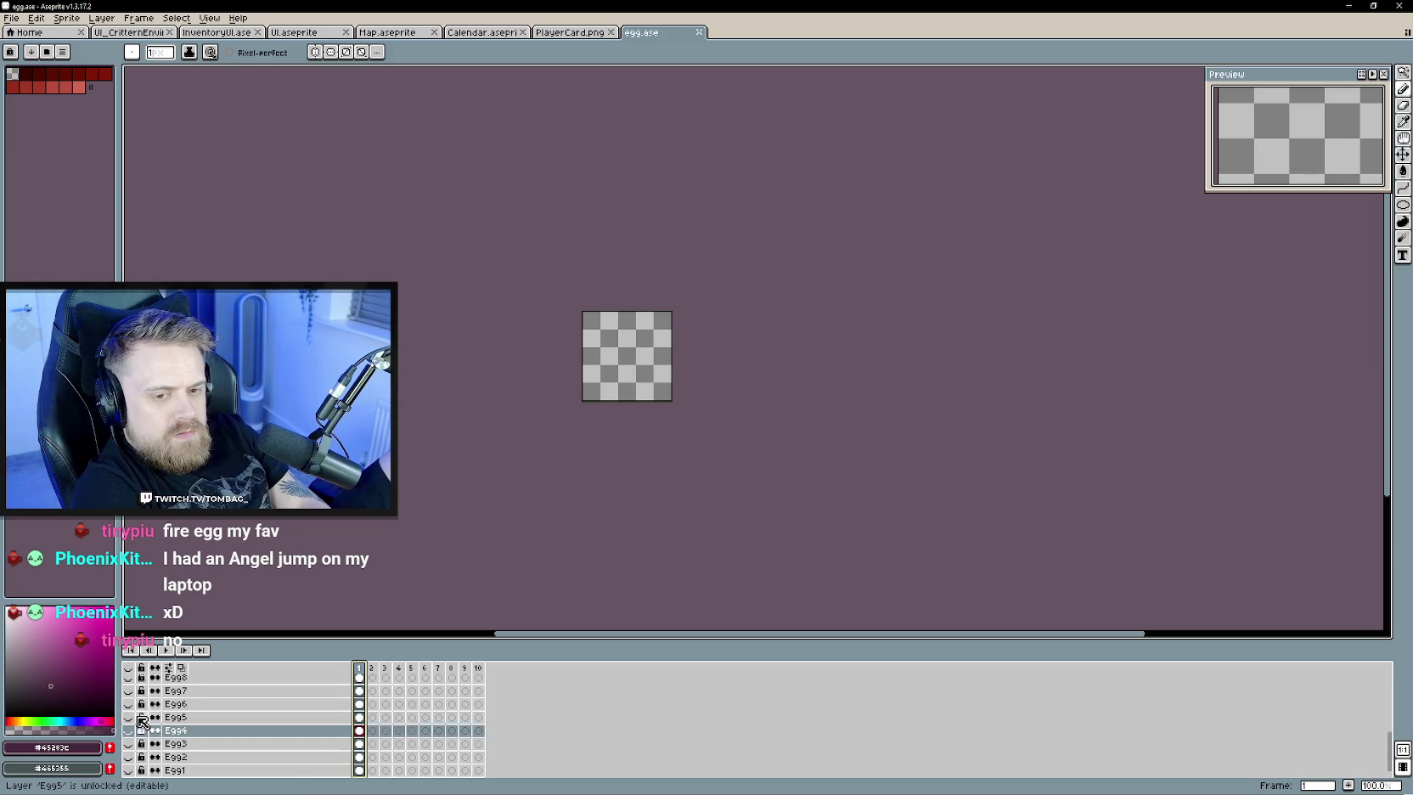
pyautogui.scroll(-3, 132, 721)
pyautogui.click(128, 757)
# - Reveal layers Egg2 through Egg8: blue, green, pink, teal, dark, gold and green eggs
pyautogui.scroll(4, 665, 425)
pyautogui.scroll(1, 658, 458)
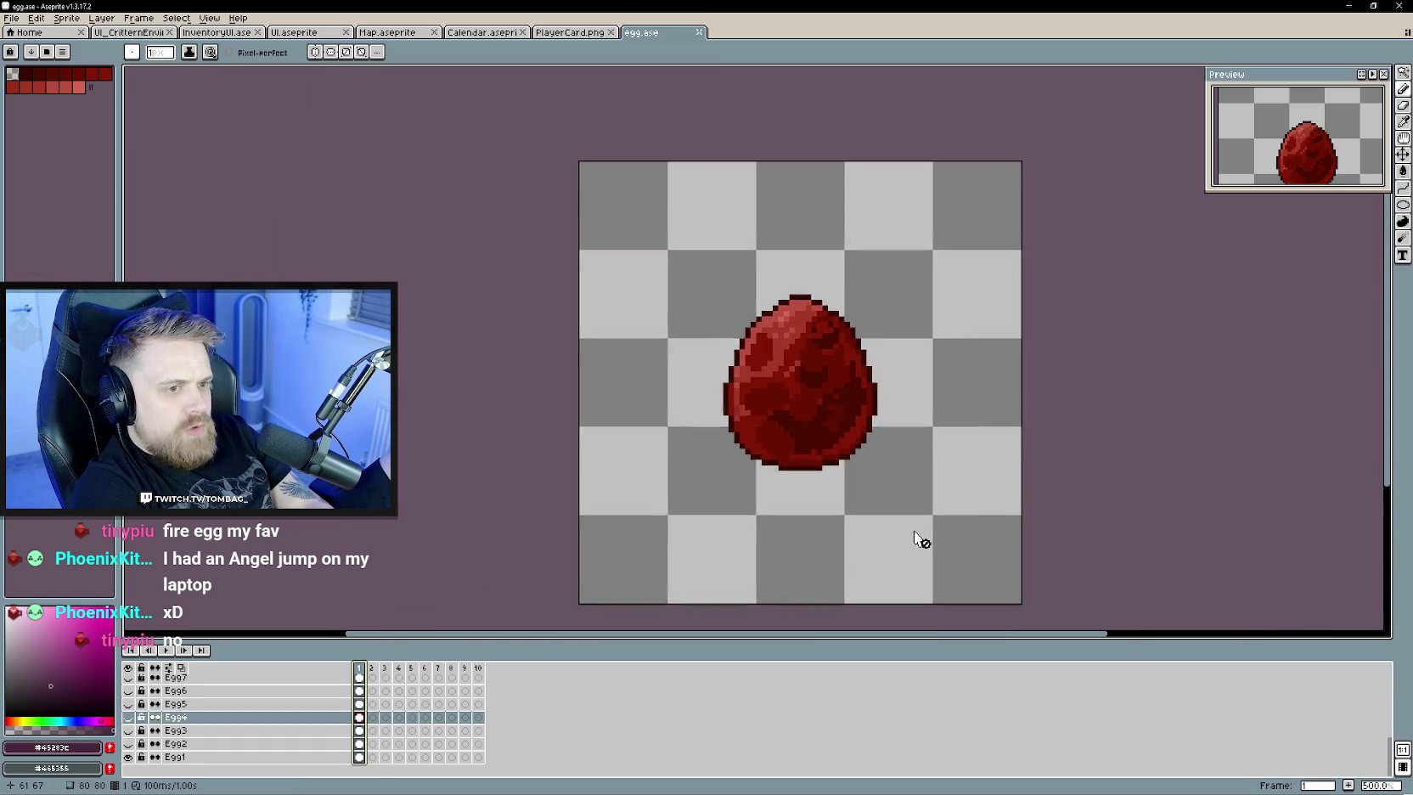
pyautogui.scroll(-2, 728, 478)
pyautogui.click(129, 743)
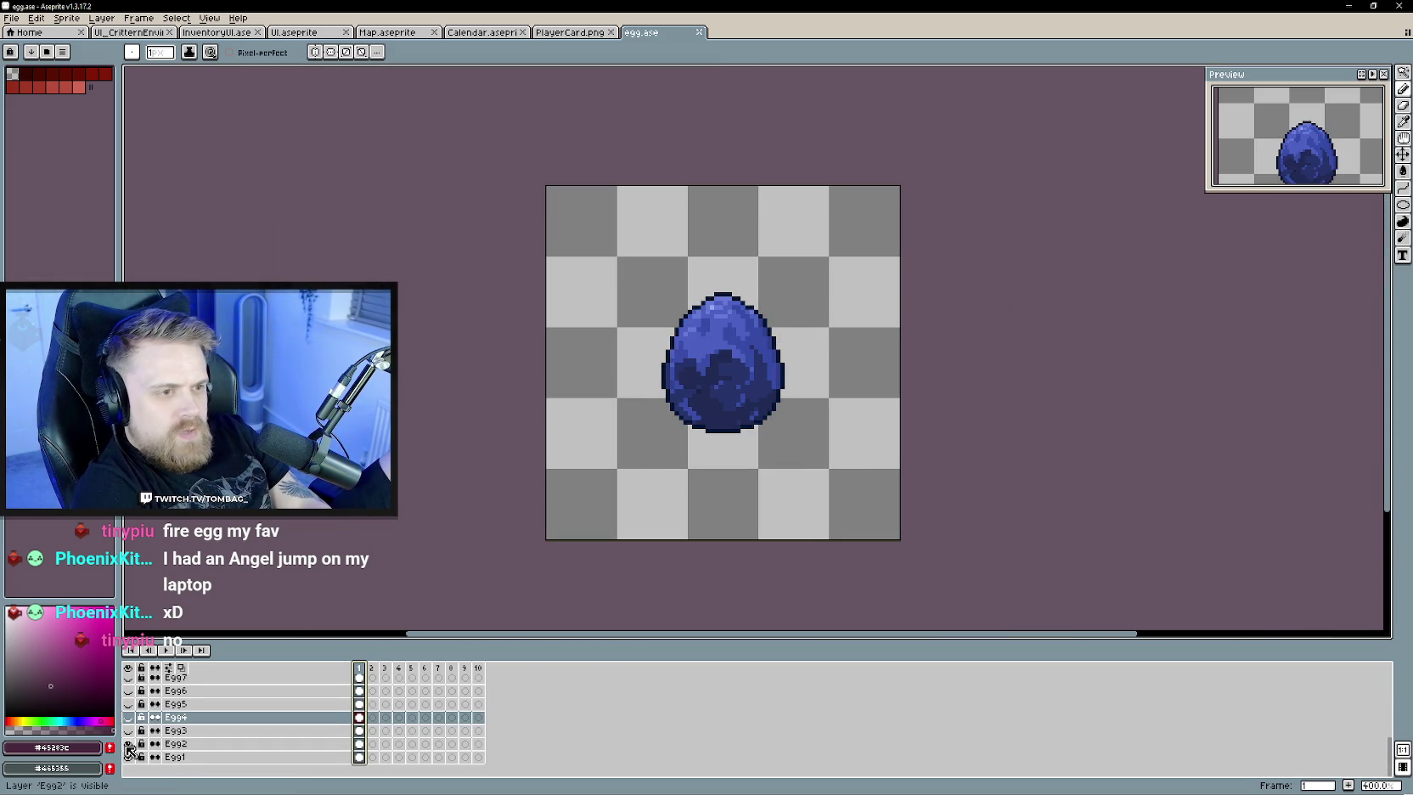
pyautogui.click(128, 730)
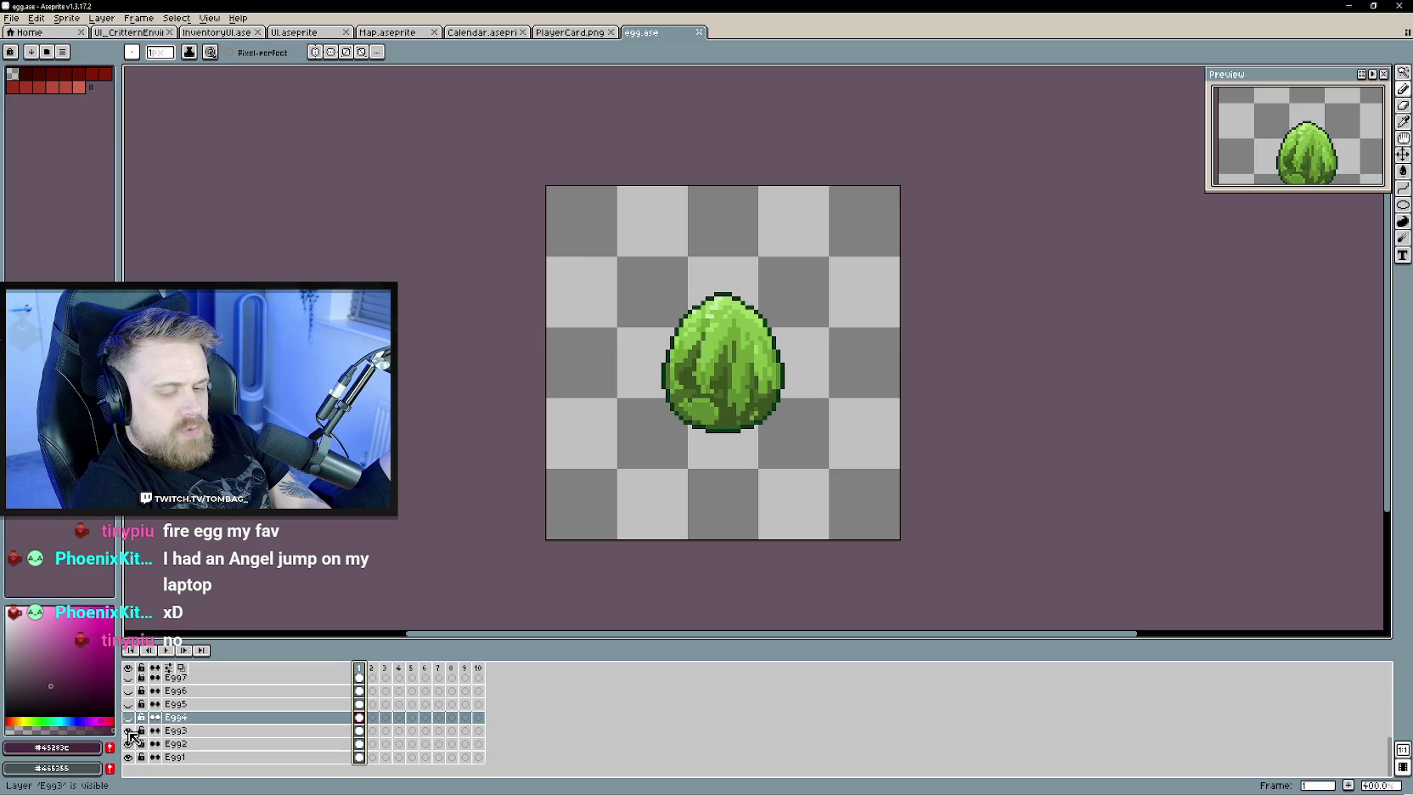
pyautogui.click(128, 717)
pyautogui.scroll(1, 133, 726)
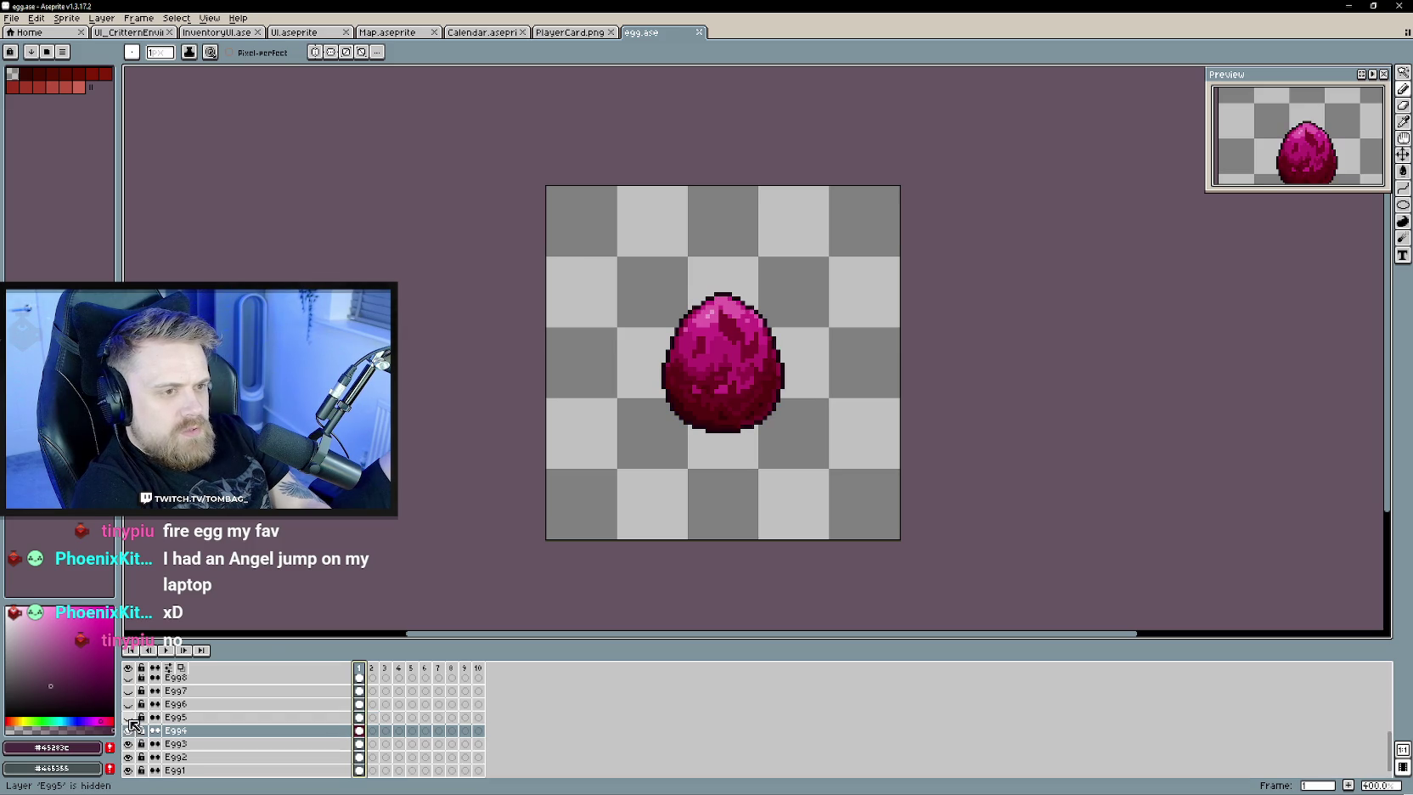
pyautogui.click(129, 718)
pyautogui.scroll(1, 132, 736)
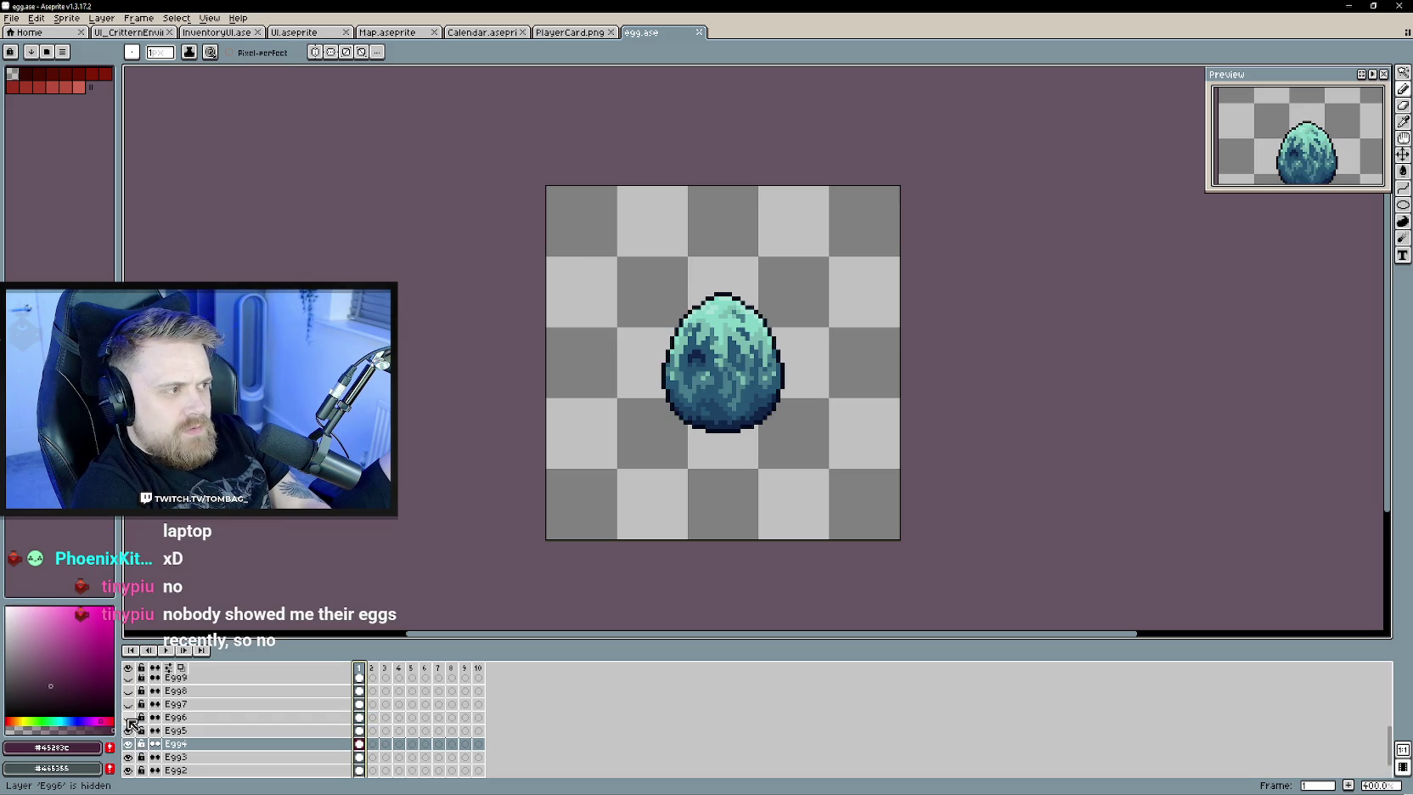
pyautogui.click(129, 718)
pyautogui.scroll(2, 131, 726)
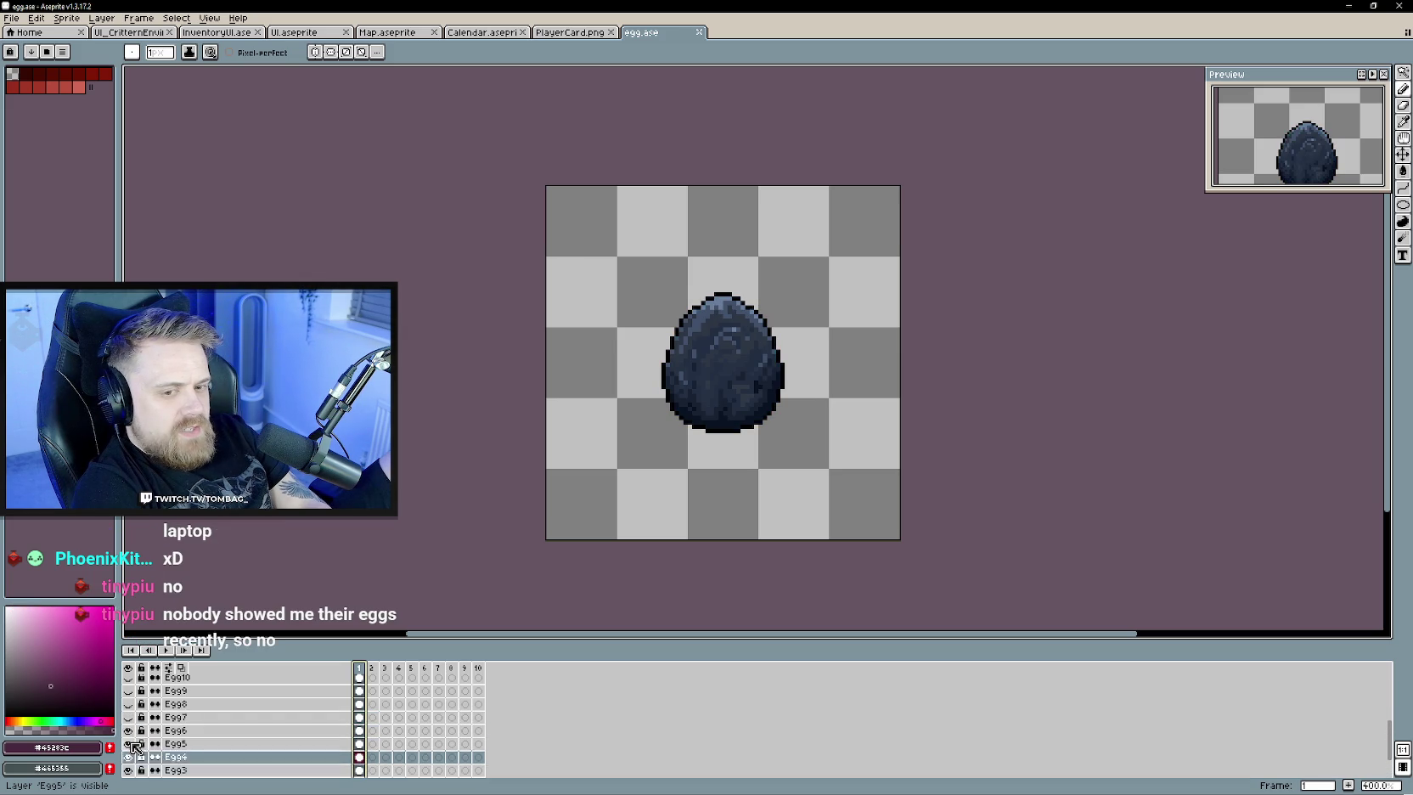
pyautogui.click(129, 731)
pyautogui.scroll(2, 131, 735)
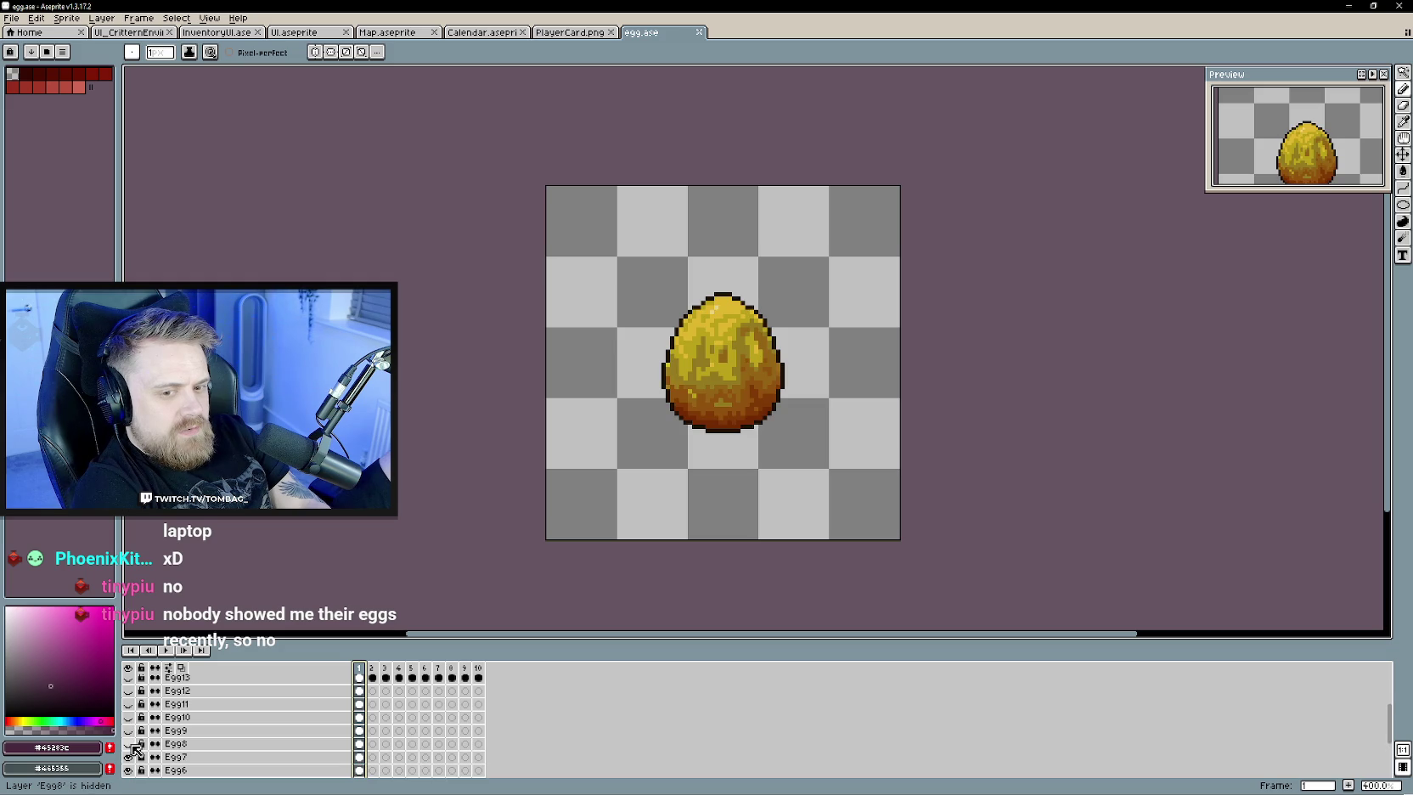
pyautogui.click(129, 744)
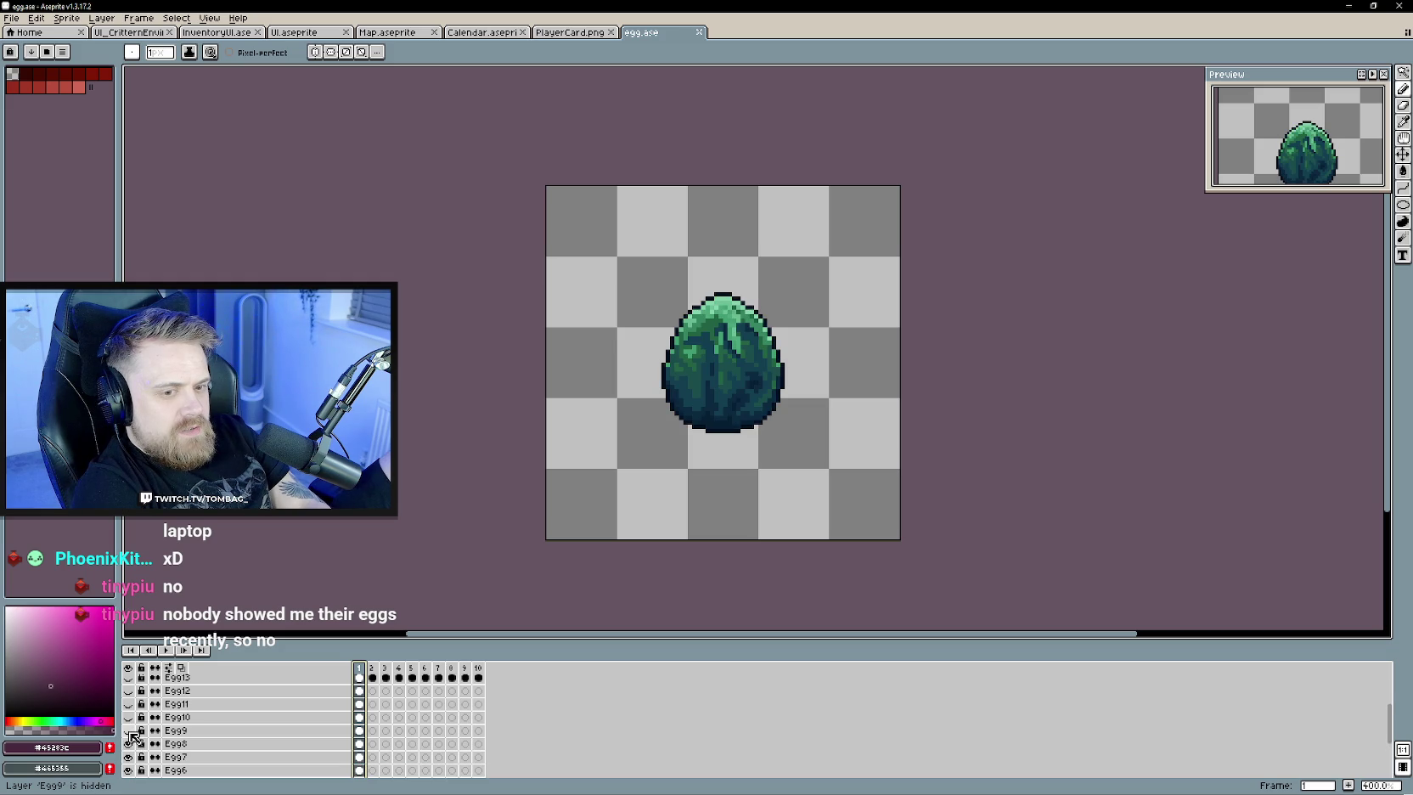
# - Reveal layers Egg9 through Egg13, ending on the lava egg with embers
pyautogui.click(129, 730)
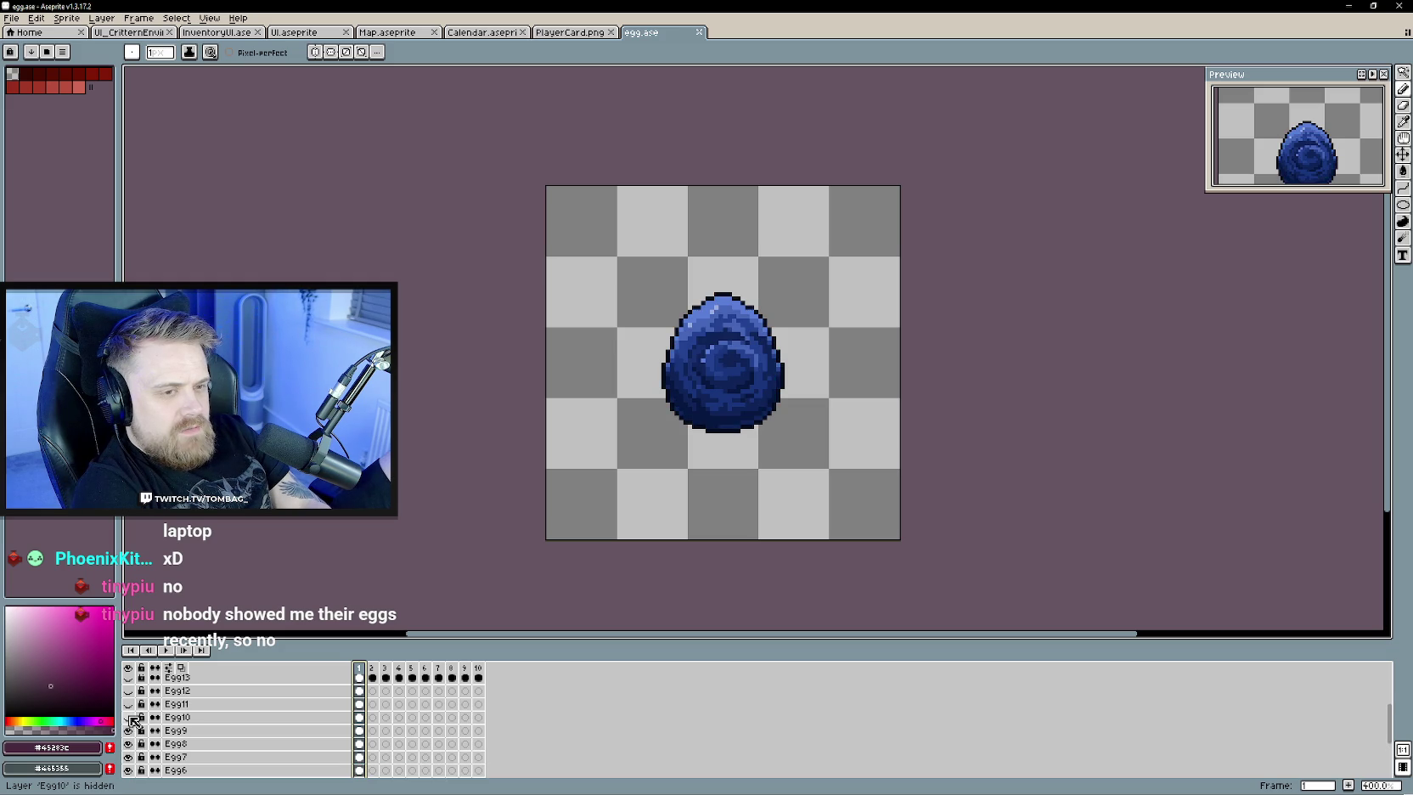
pyautogui.click(129, 717)
pyautogui.scroll(2, 132, 726)
pyautogui.click(129, 731)
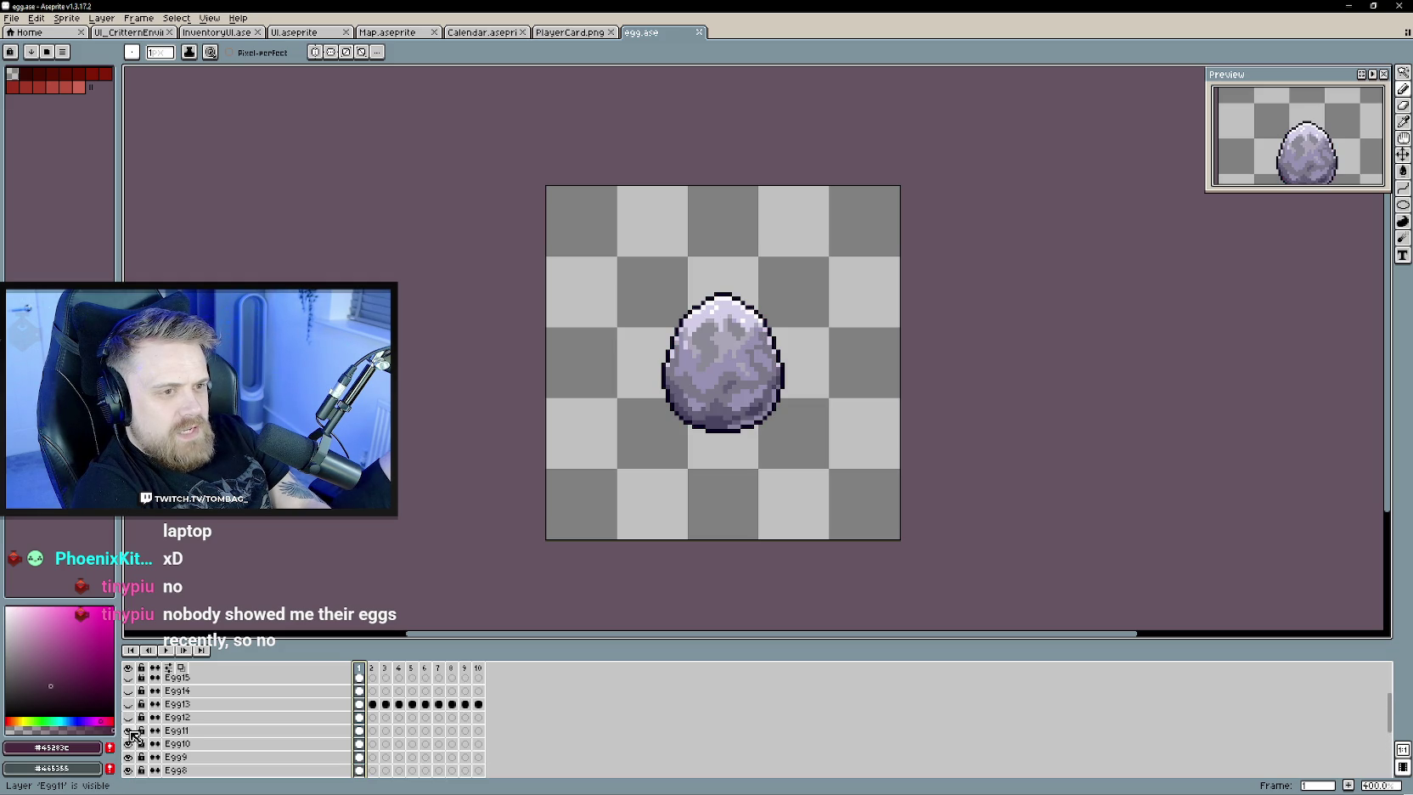
pyautogui.click(129, 717)
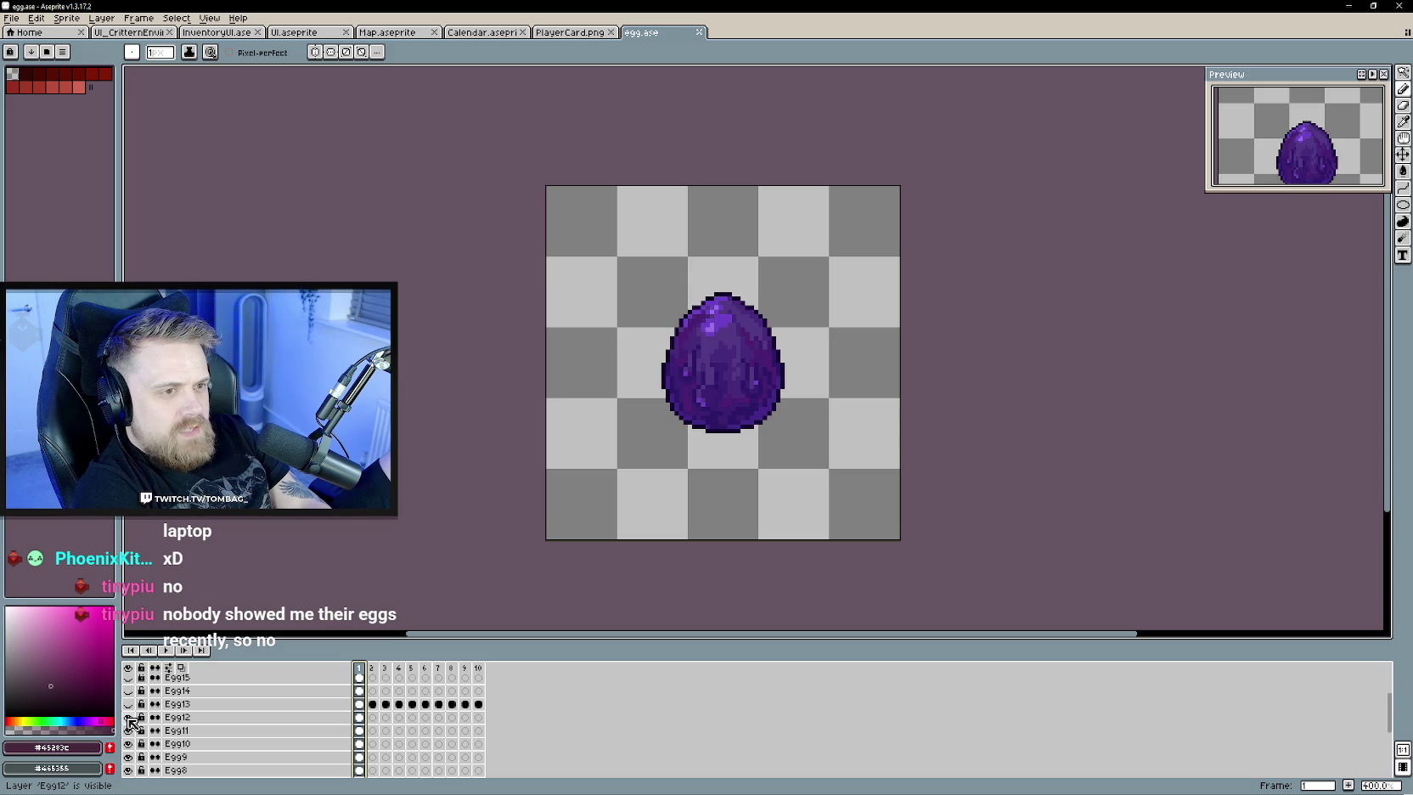
pyautogui.click(129, 703)
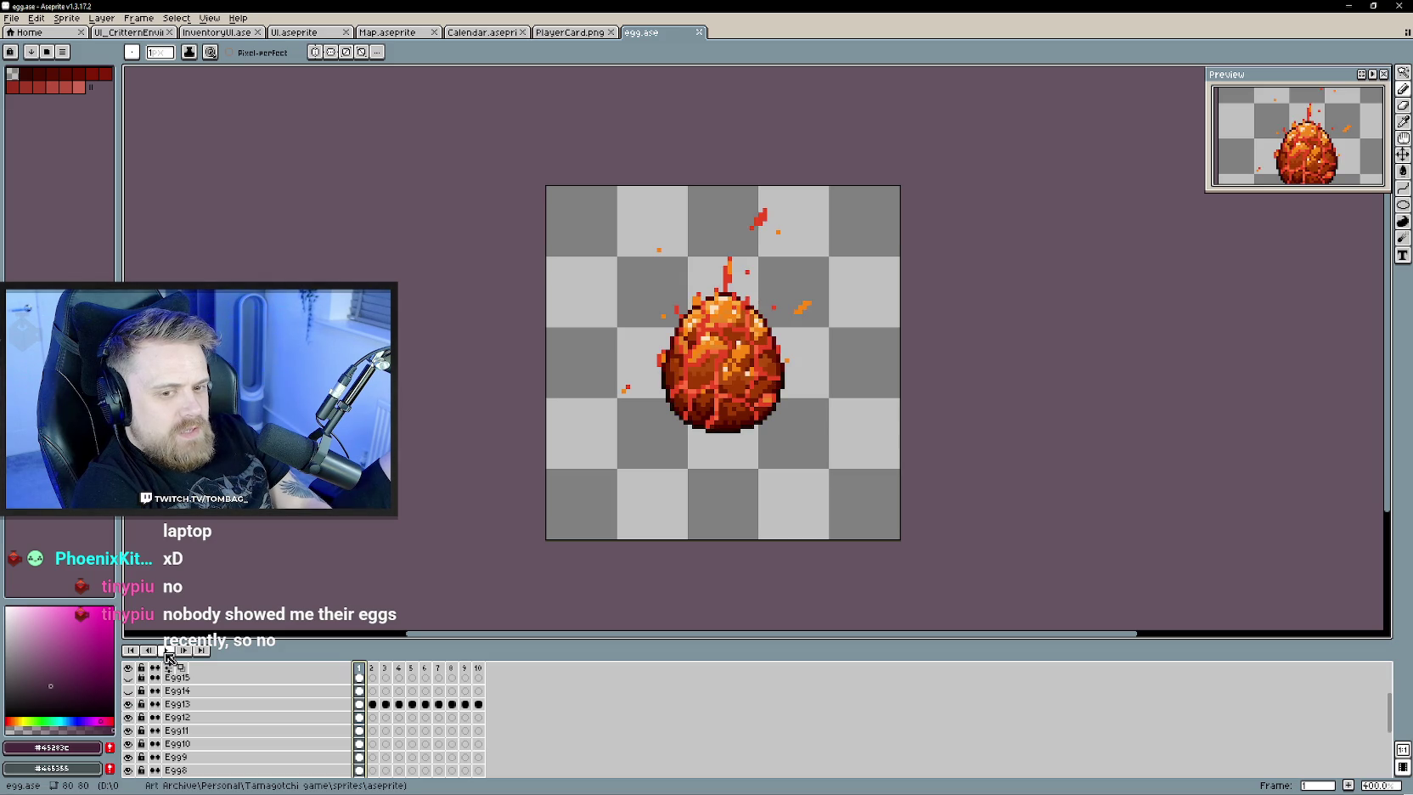
# - Play and stop the egg animation, then enlarge the layer list
pyautogui.click(164, 650)
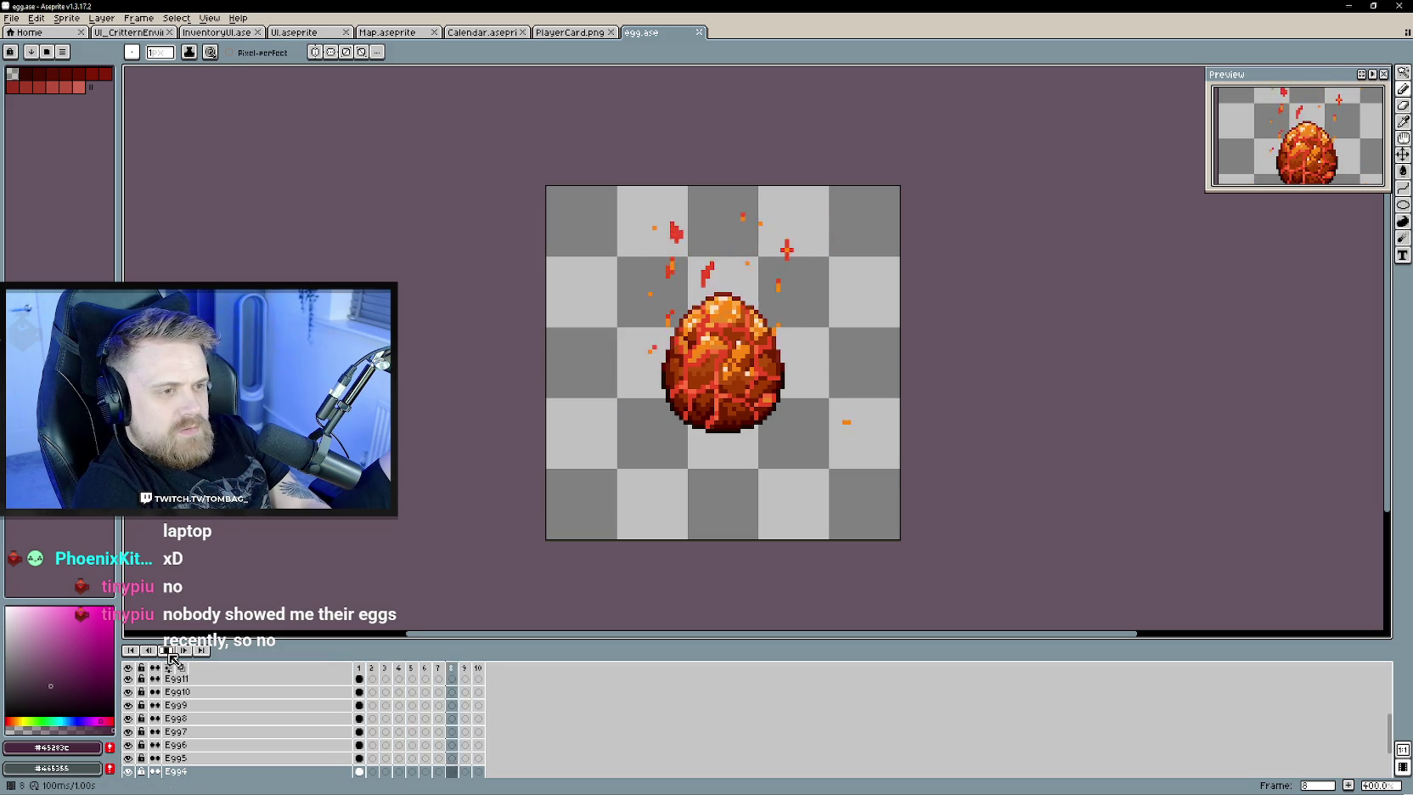
pyautogui.click(164, 651)
pyautogui.scroll(2, 242, 718)
pyautogui.scroll(5, 242, 719)
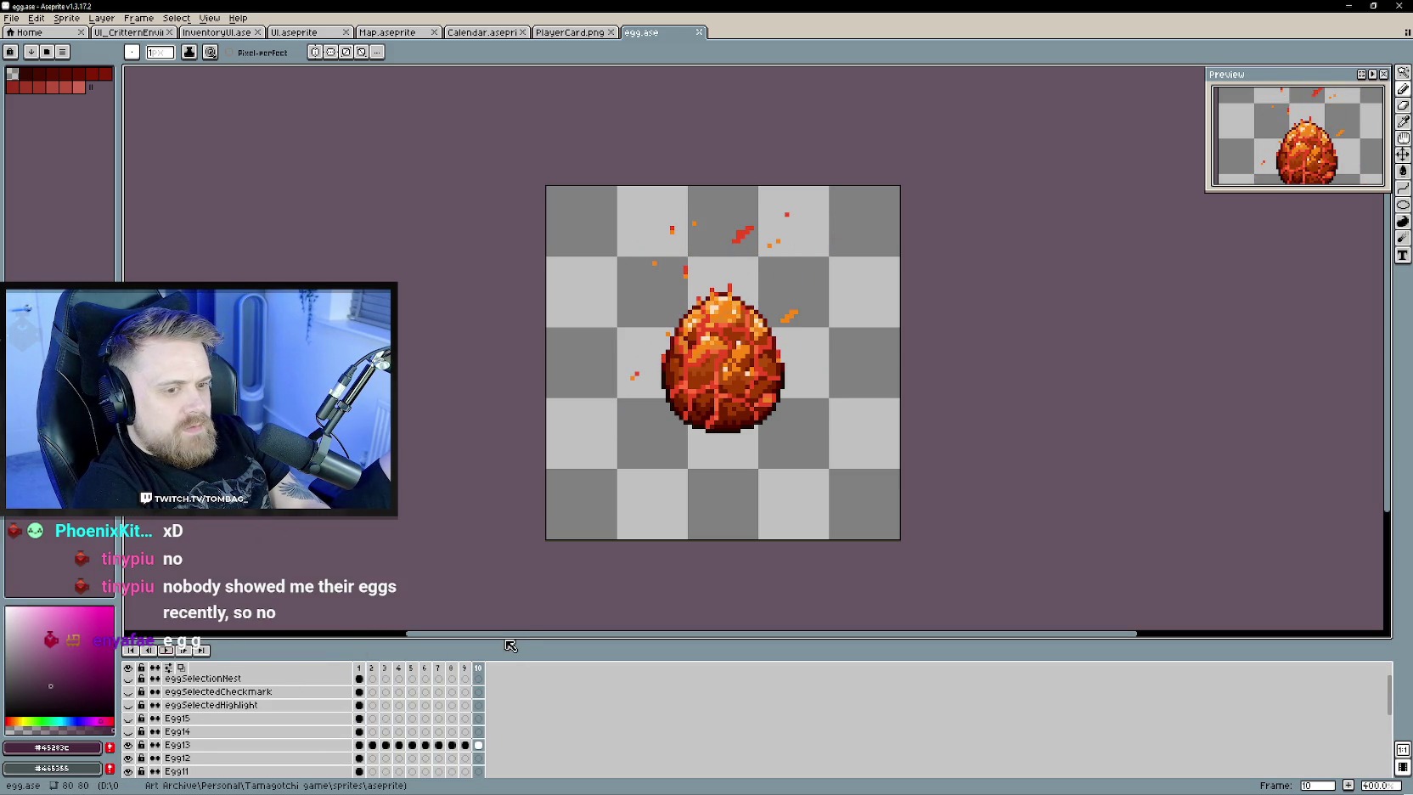
pyautogui.moveTo(502, 641); pyautogui.dragTo(503, 594)
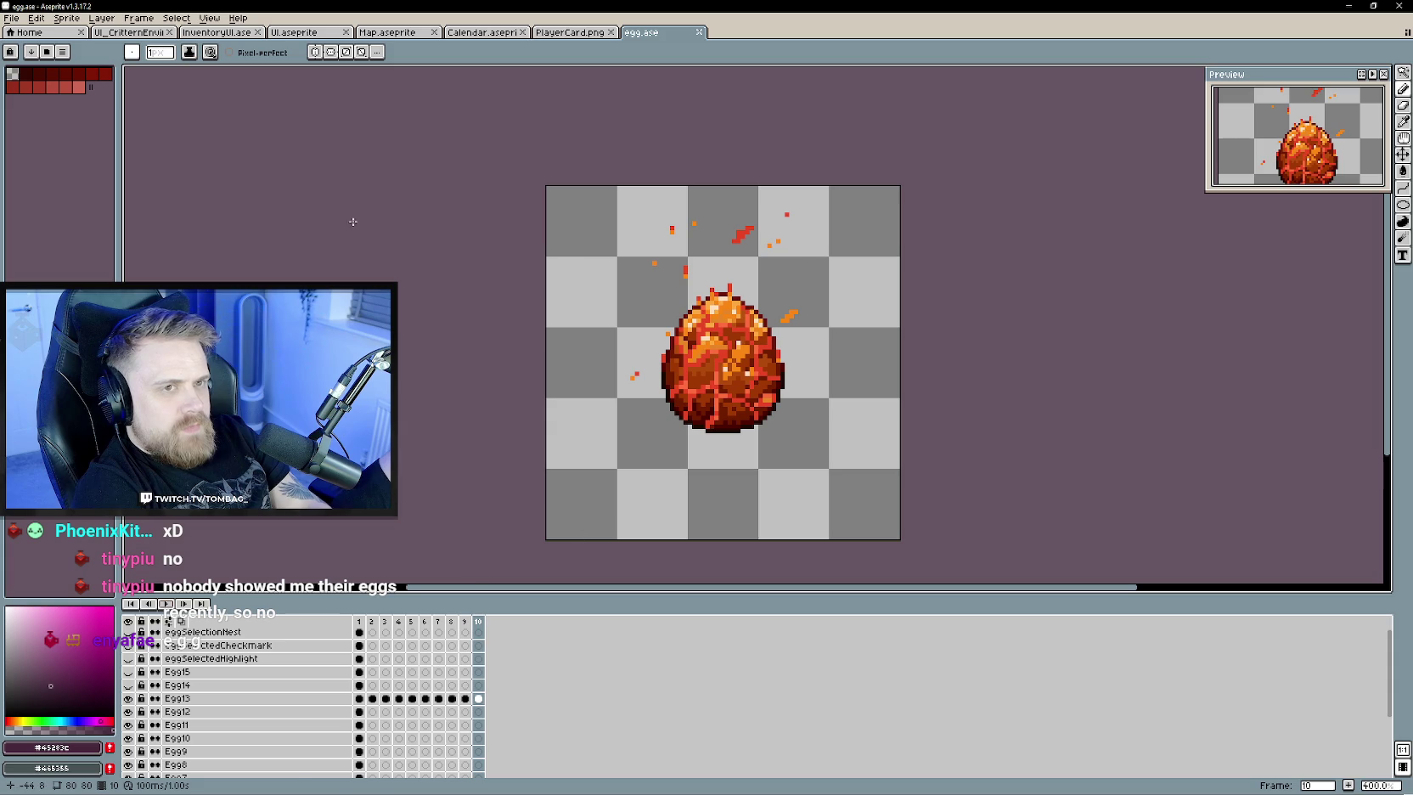
# - Cycle through the Map, PlayerCard, Calendar, InventoryUI and UI_CritterEnvironment sprites
pyautogui.click(387, 33)
pyautogui.click(568, 32)
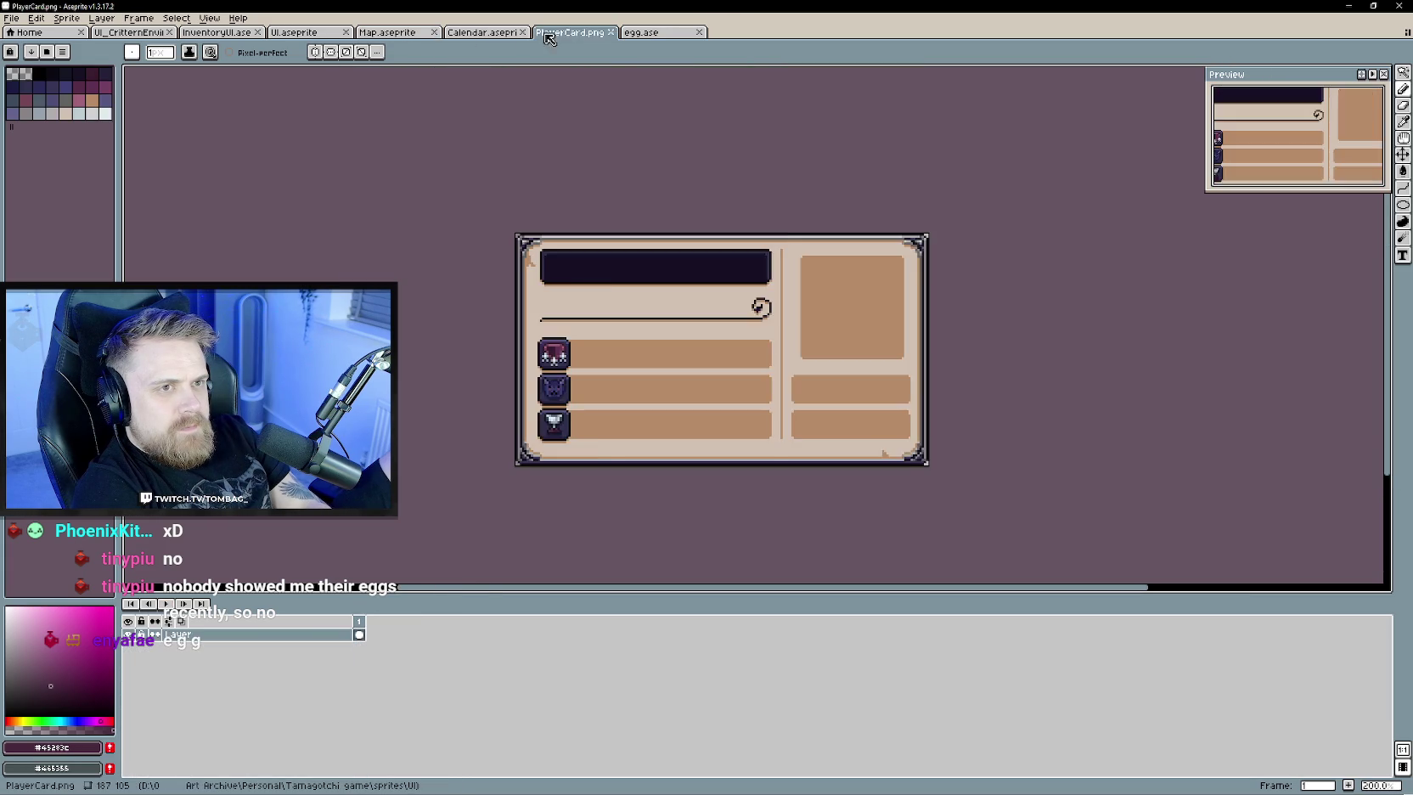
pyautogui.click(454, 35)
pyautogui.click(263, 32)
pyautogui.click(150, 34)
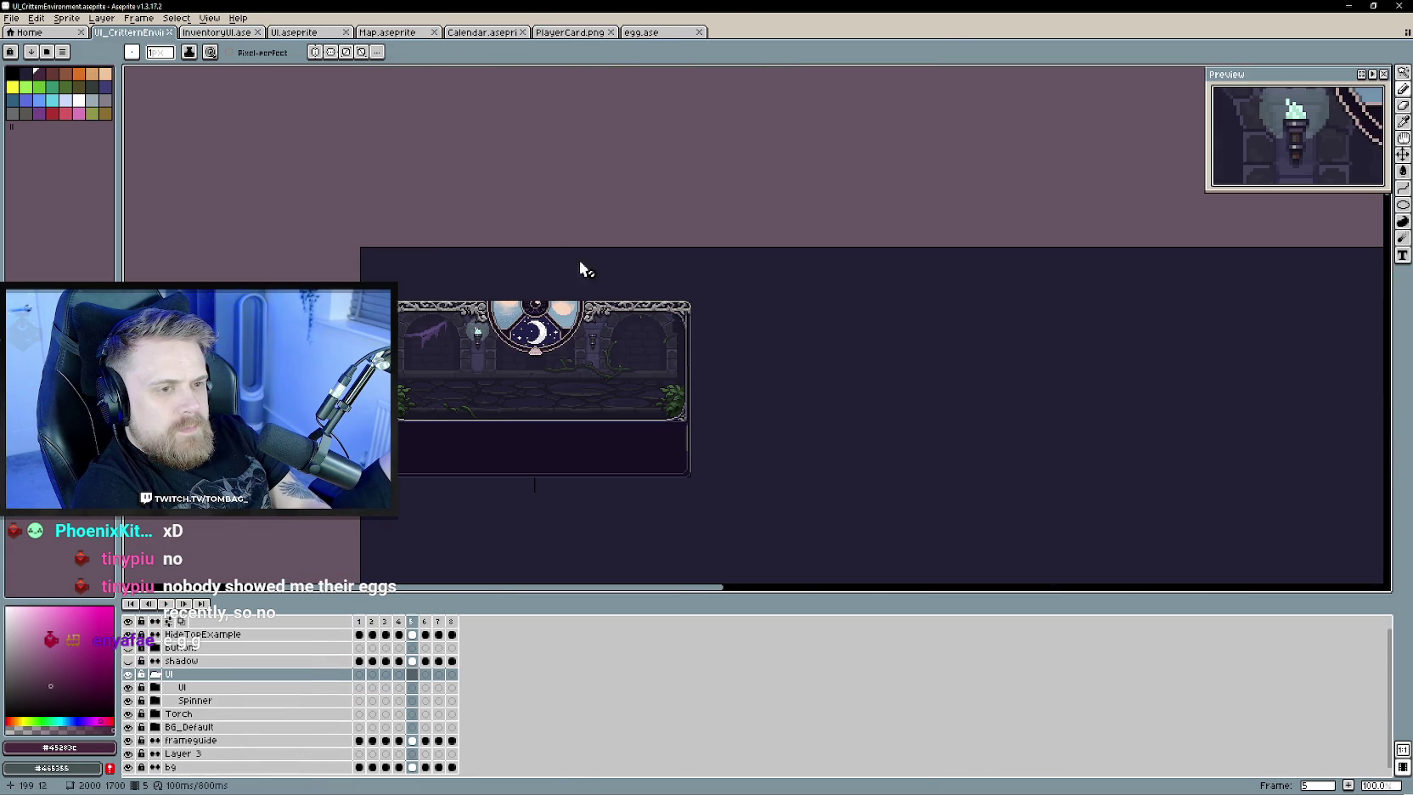
pyautogui.click(387, 32)
pyautogui.click(486, 34)
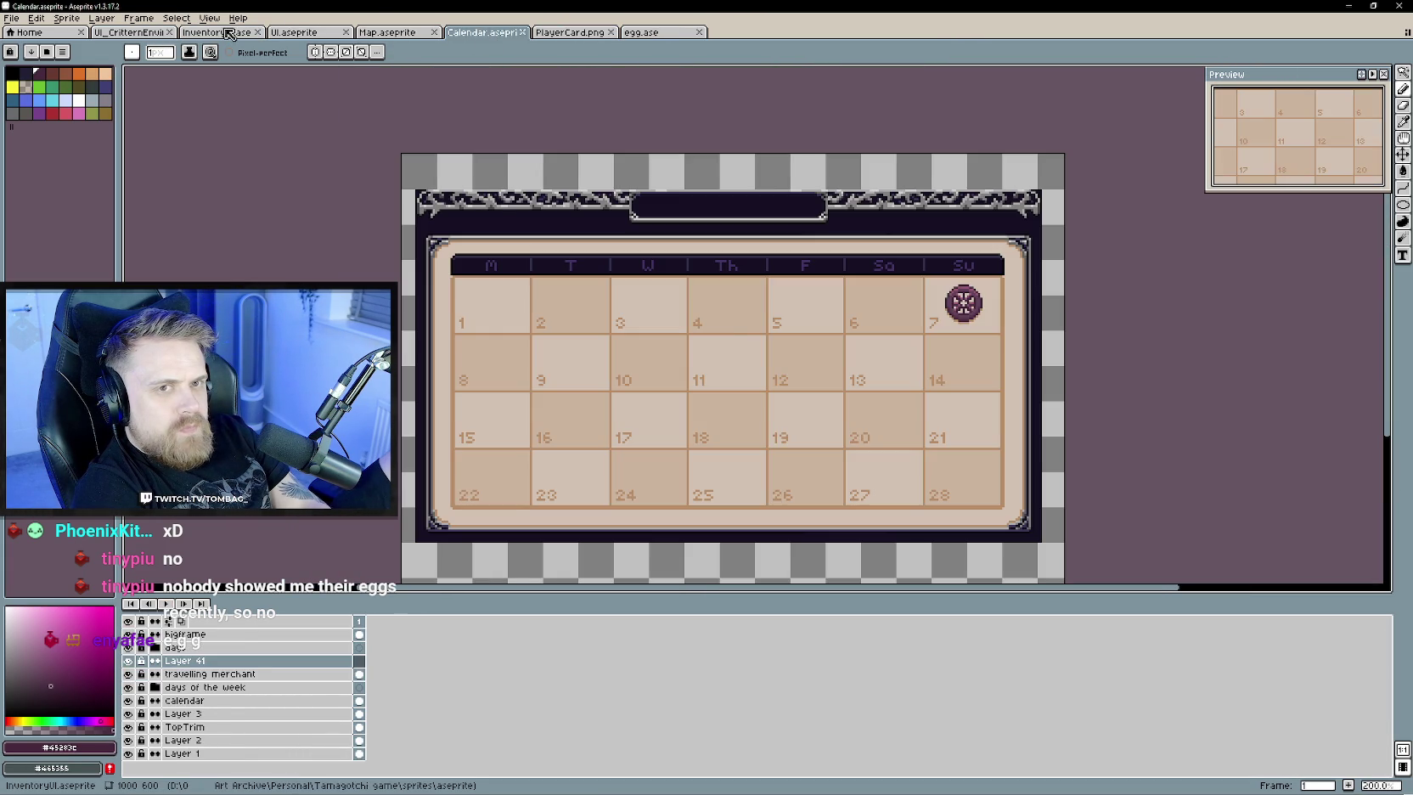
# - Pan the UI sheet to its node tree, then return to Calendar.aseprite
pyautogui.click(300, 34)
pyautogui.click(299, 34)
pyautogui.moveTo(569, 377); pyautogui.dragTo(549, 365)
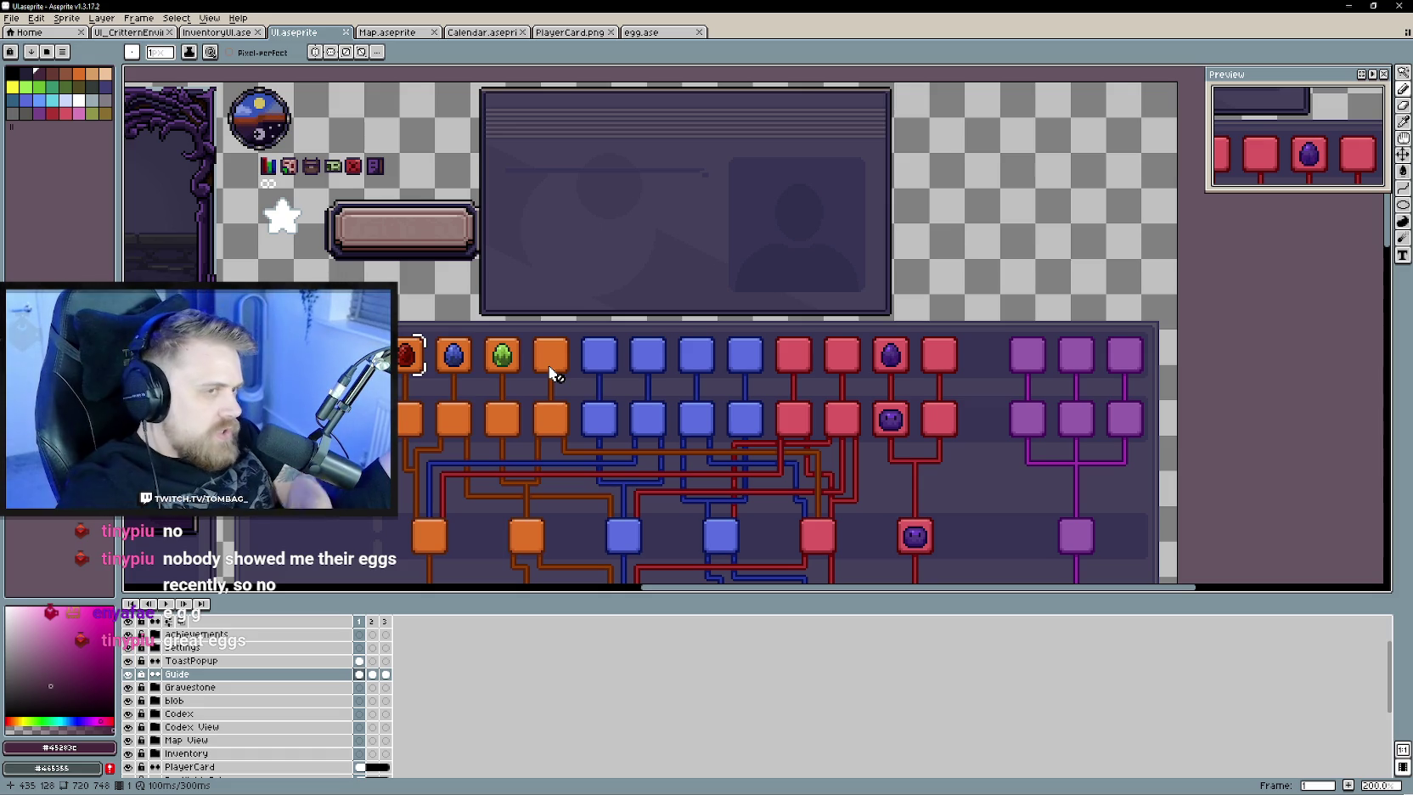
pyautogui.click(483, 32)
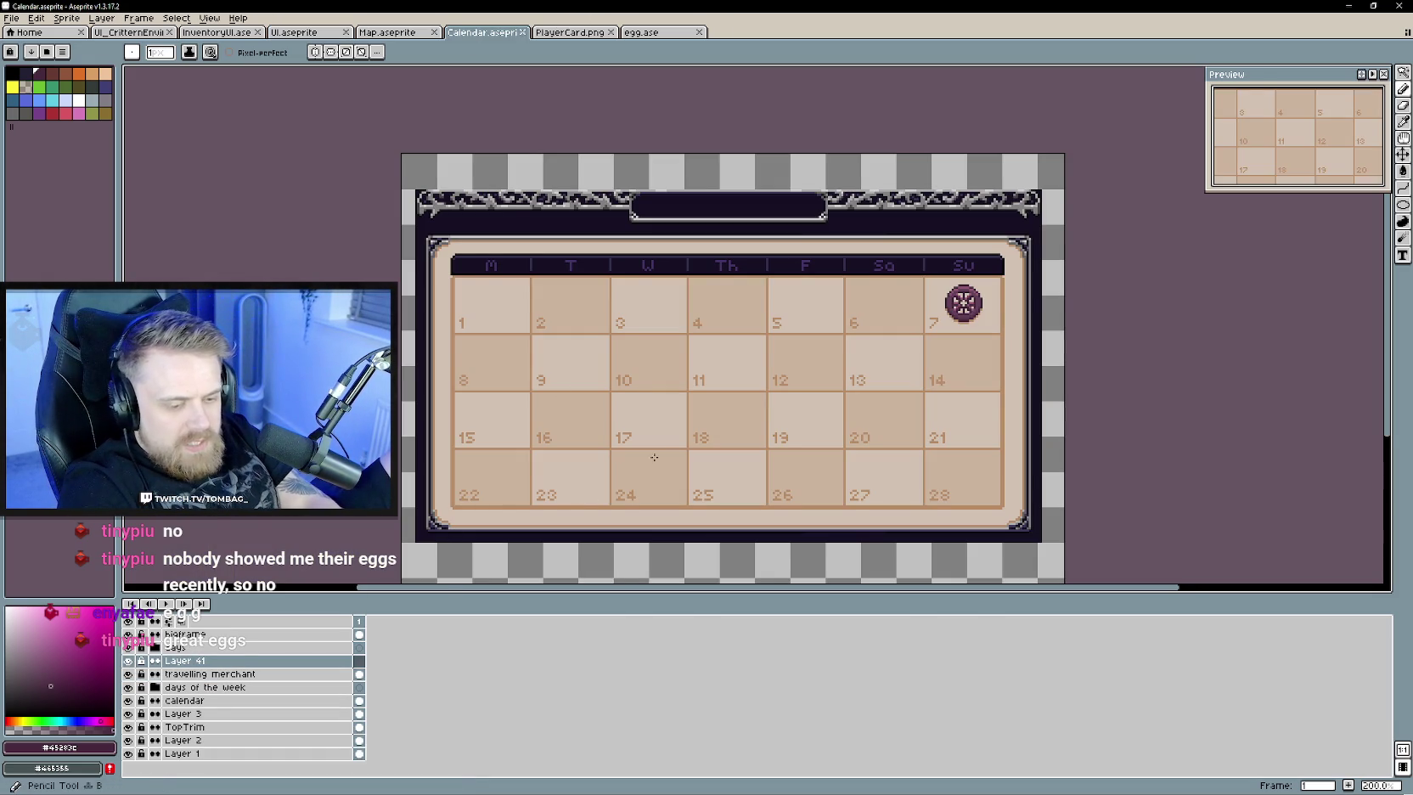
# - Hand-letter a 'Black Market' note over the calendar's day-3 cell with the pencil
pyautogui.scroll(2, 668, 394)
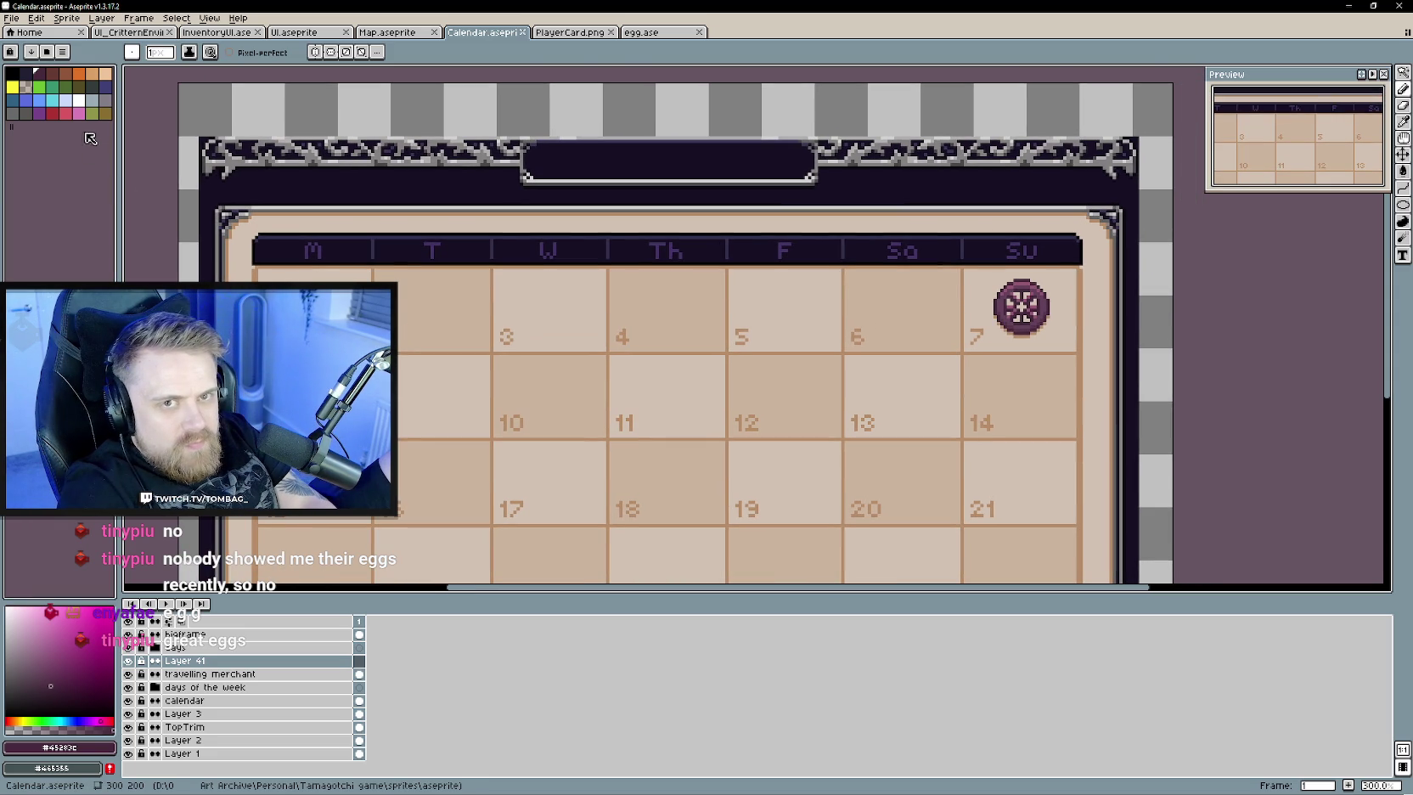
pyautogui.keyDown('alt'); pyautogui.click(503, 369); pyautogui.keyUp('alt')
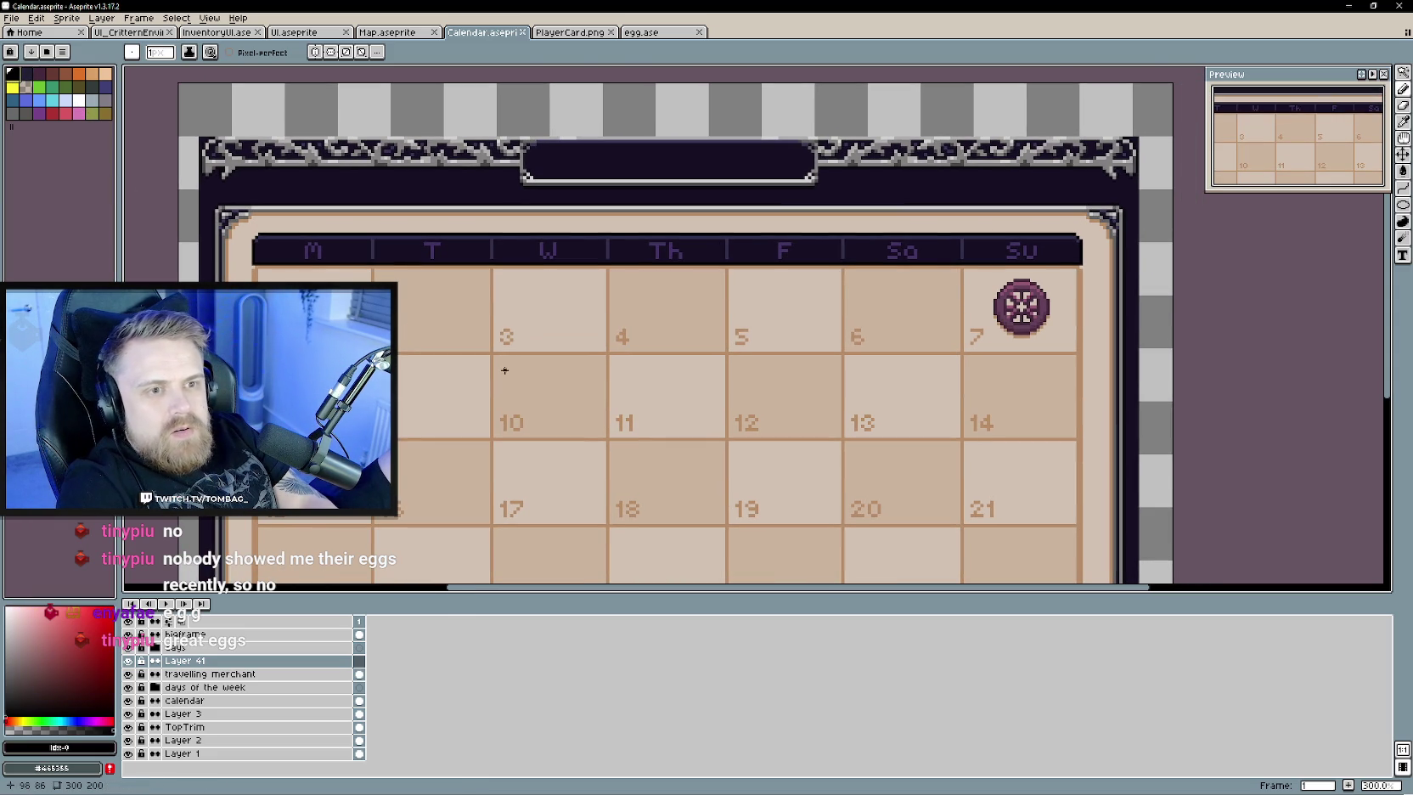
pyautogui.click(506, 294)
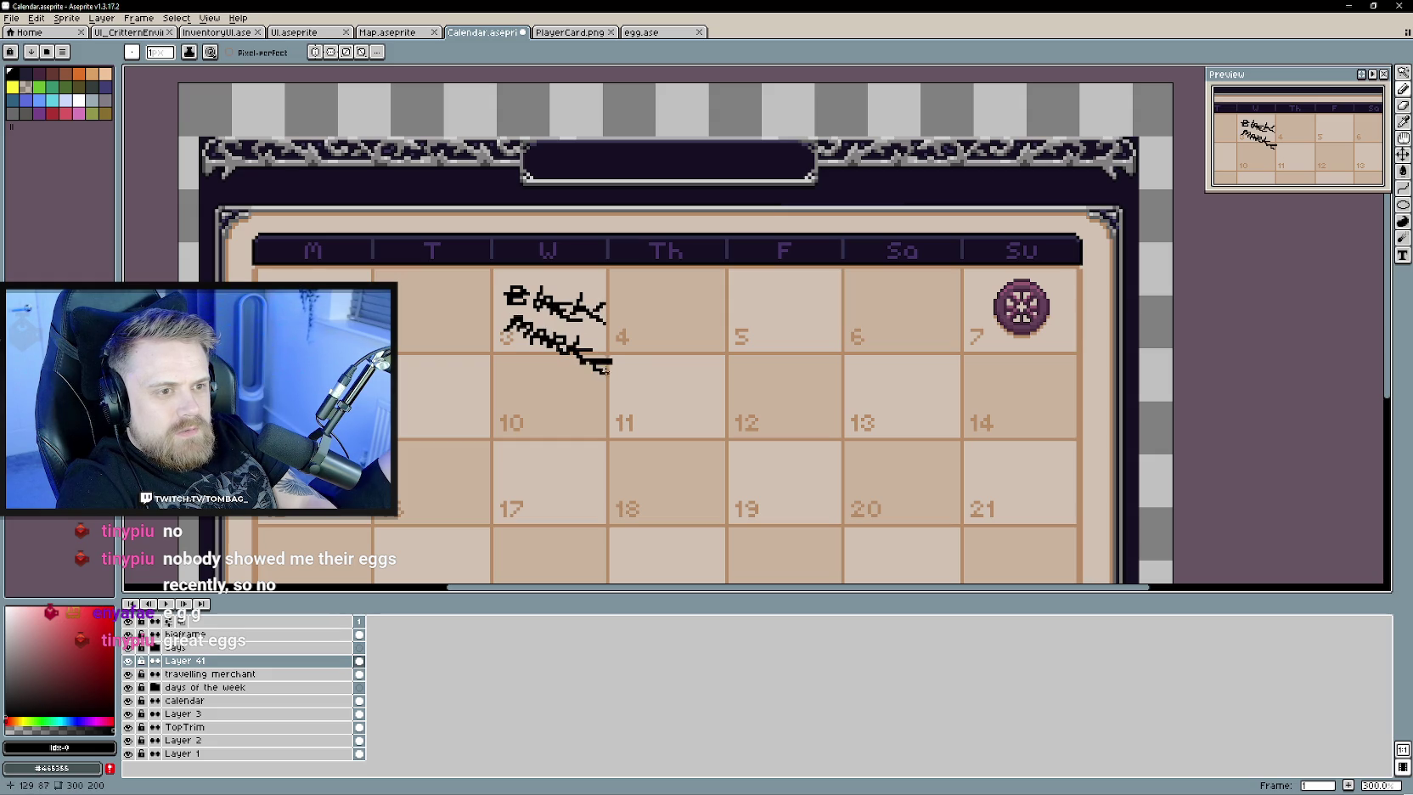
pyautogui.scroll(-1, 551, 409)
pyautogui.scroll(1, 550, 413)
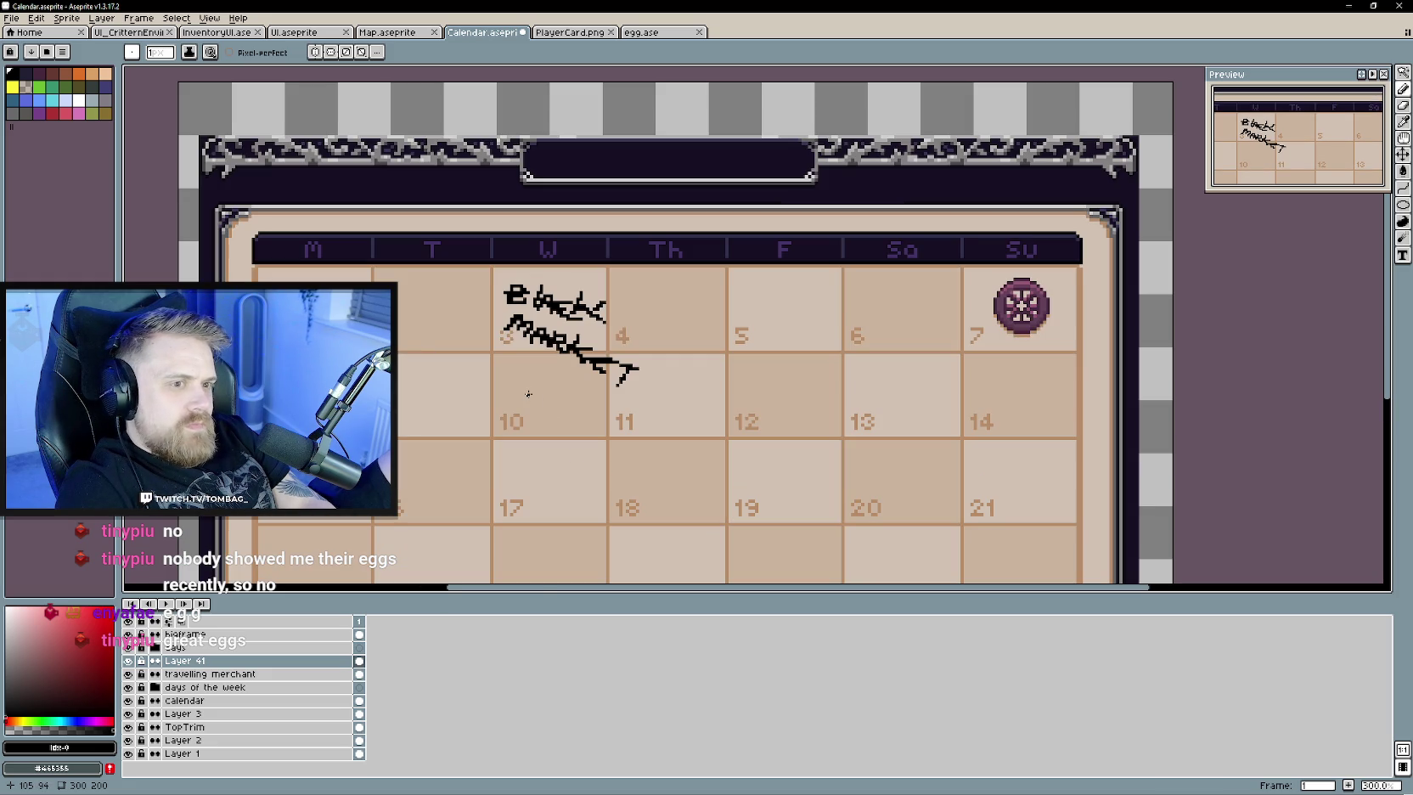
pyautogui.press('e')
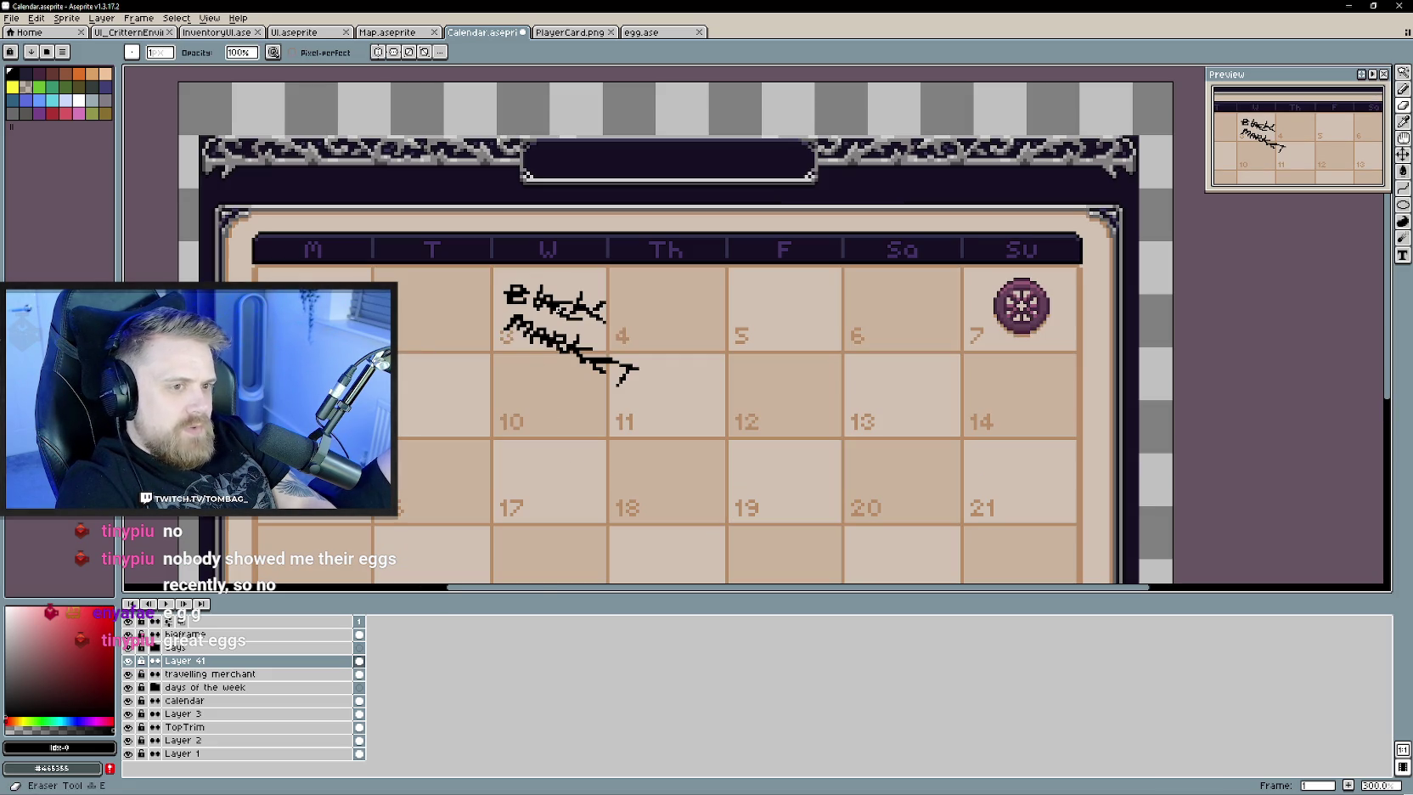
pyautogui.scroll(-1, 545, 458)
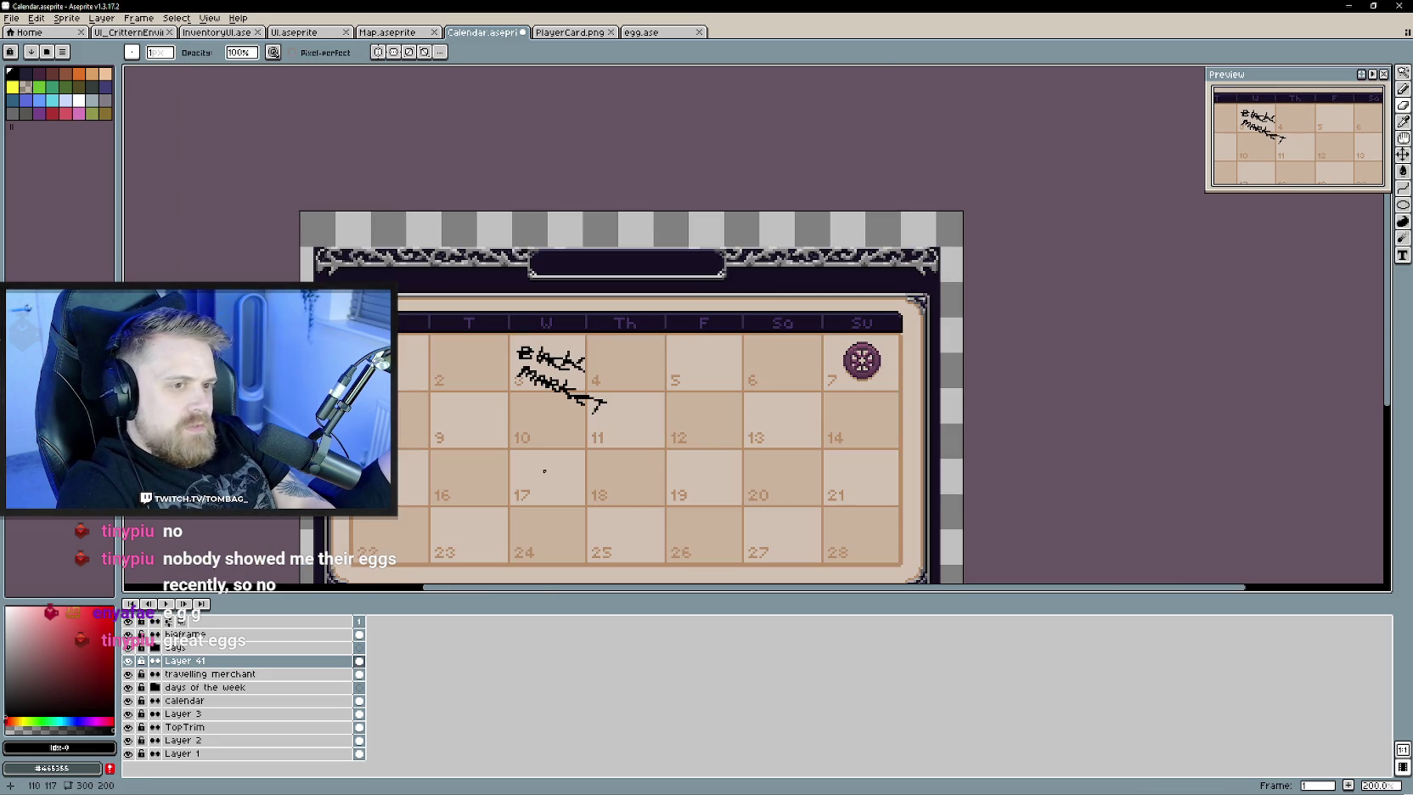
# - Rename Layer 41 to 'Black Market' and save the calendar file
pyautogui.doubleClick(230, 661)
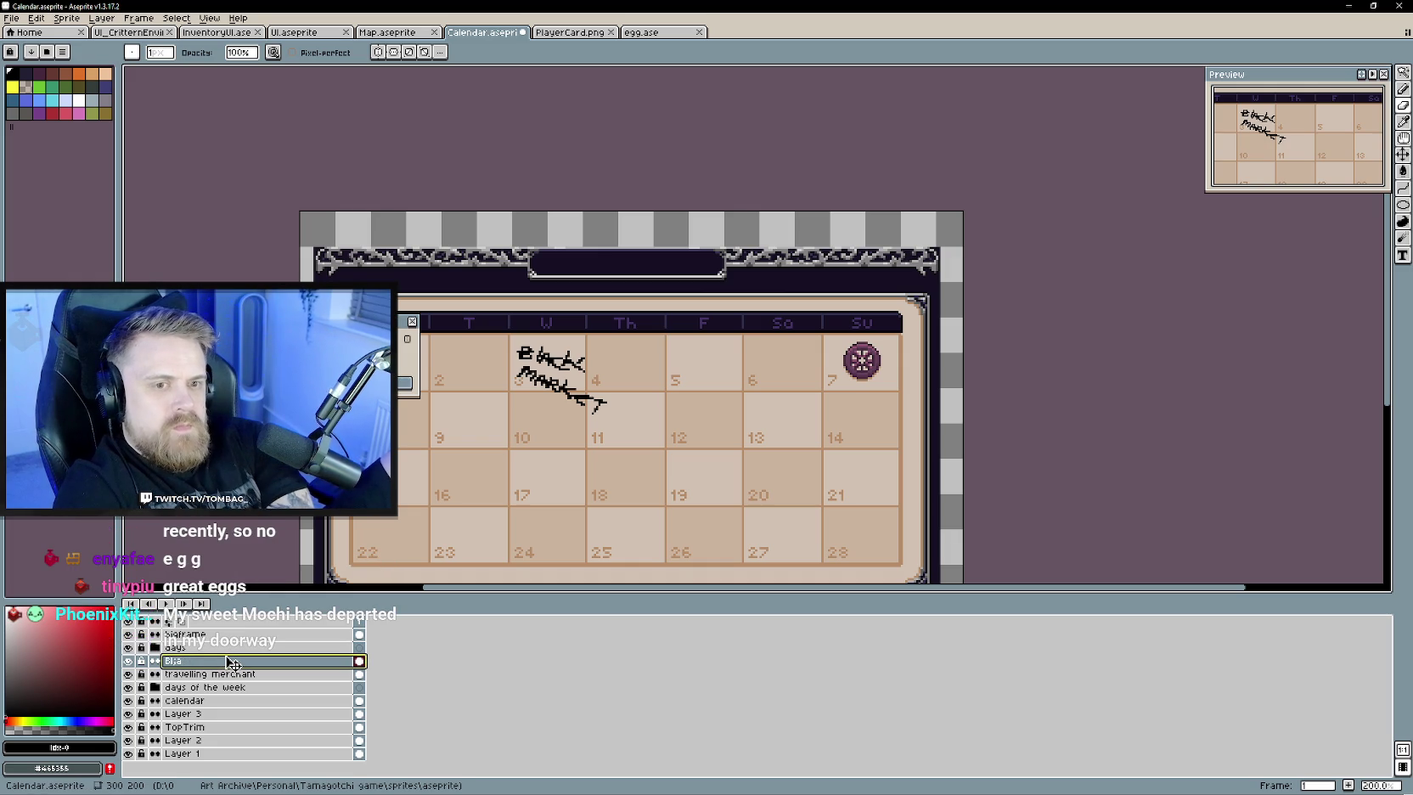
pyautogui.write('ck Market')
pyautogui.press('Return')
pyautogui.hotkey('ctrl', 's')
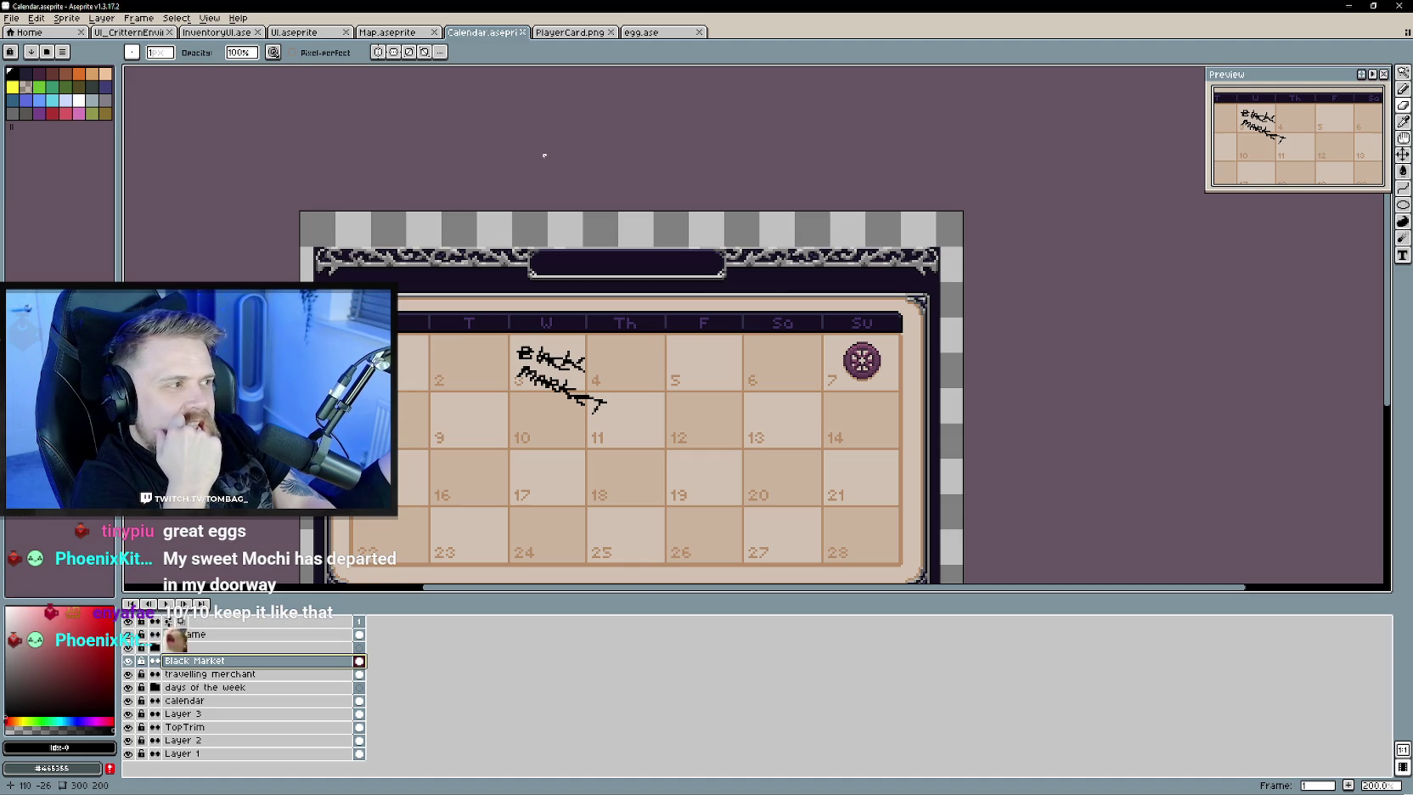
pyautogui.click(570, 33)
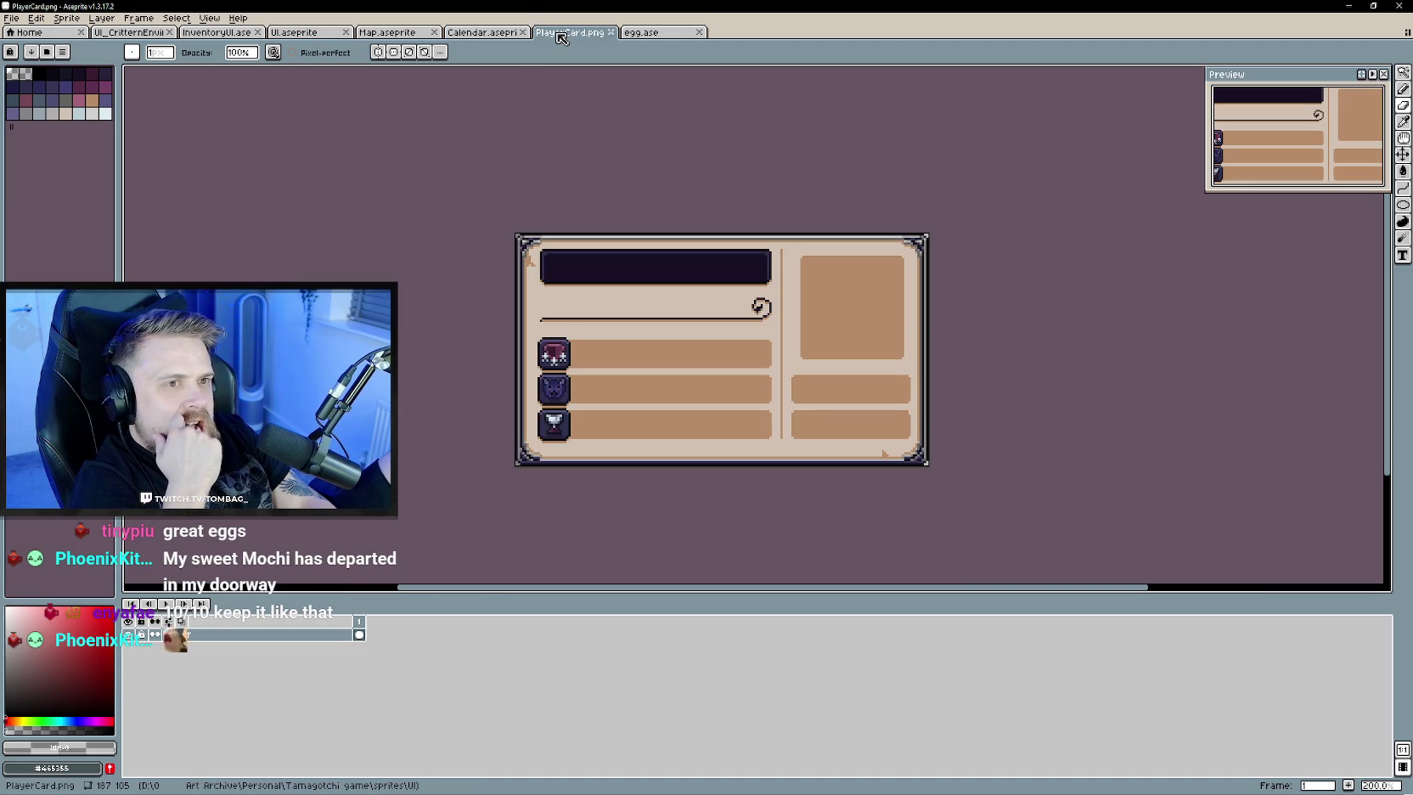
# - Close the egg.ase sprite and switch to Map.aseprite
pyautogui.click(661, 34)
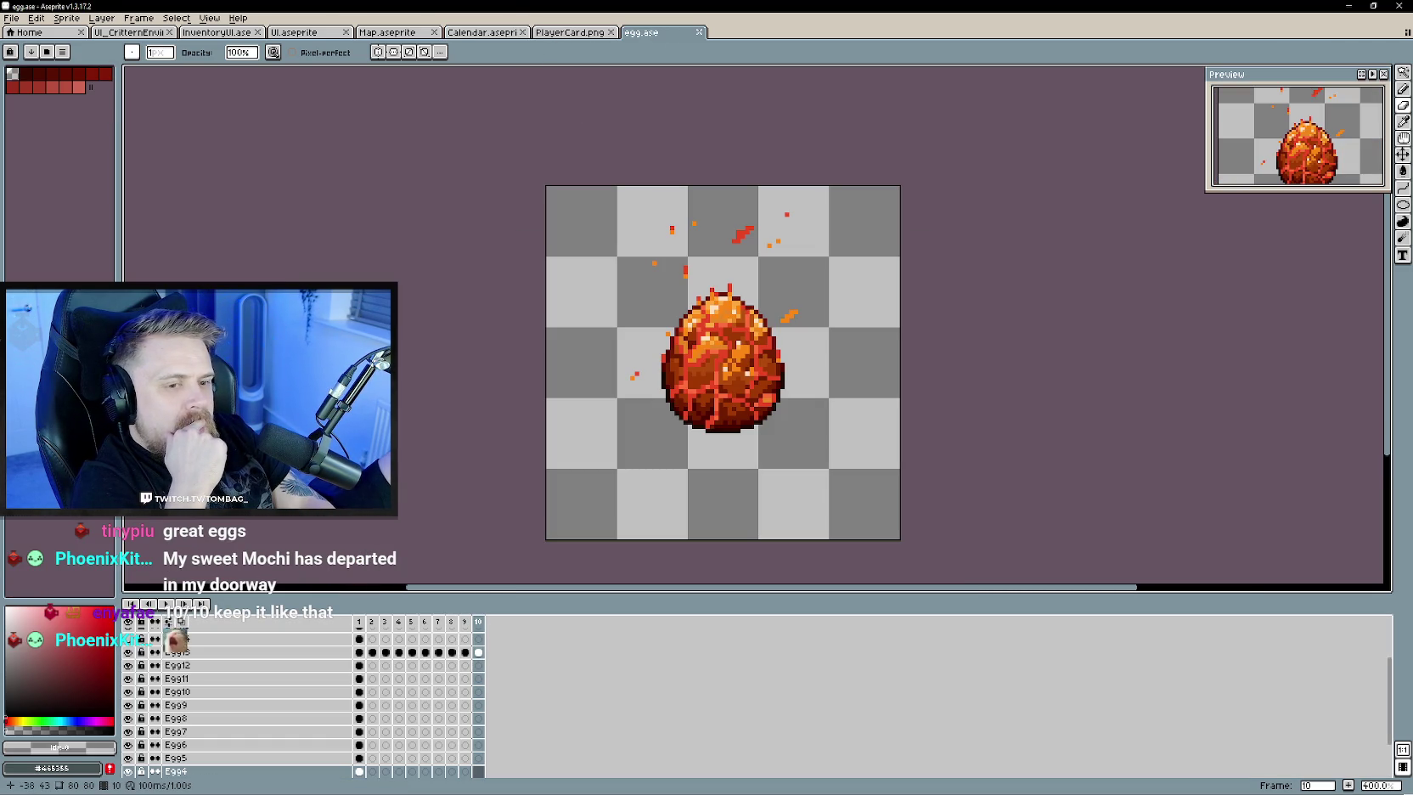
pyautogui.click(699, 32)
pyautogui.click(387, 33)
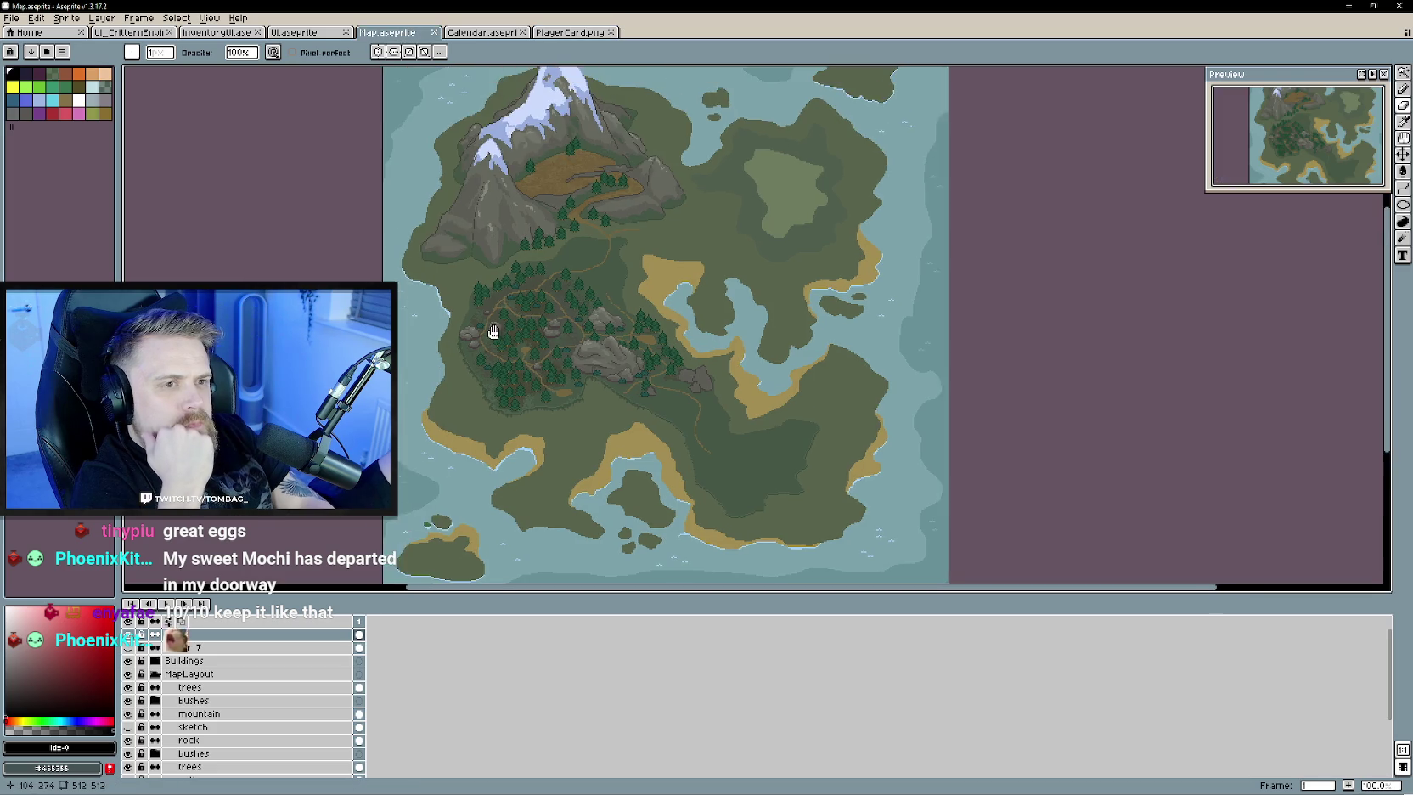
# - Reframe the island map and show the hidden sketch layer with its red building markers
pyautogui.moveTo(493, 332); pyautogui.dragTo(533, 395)
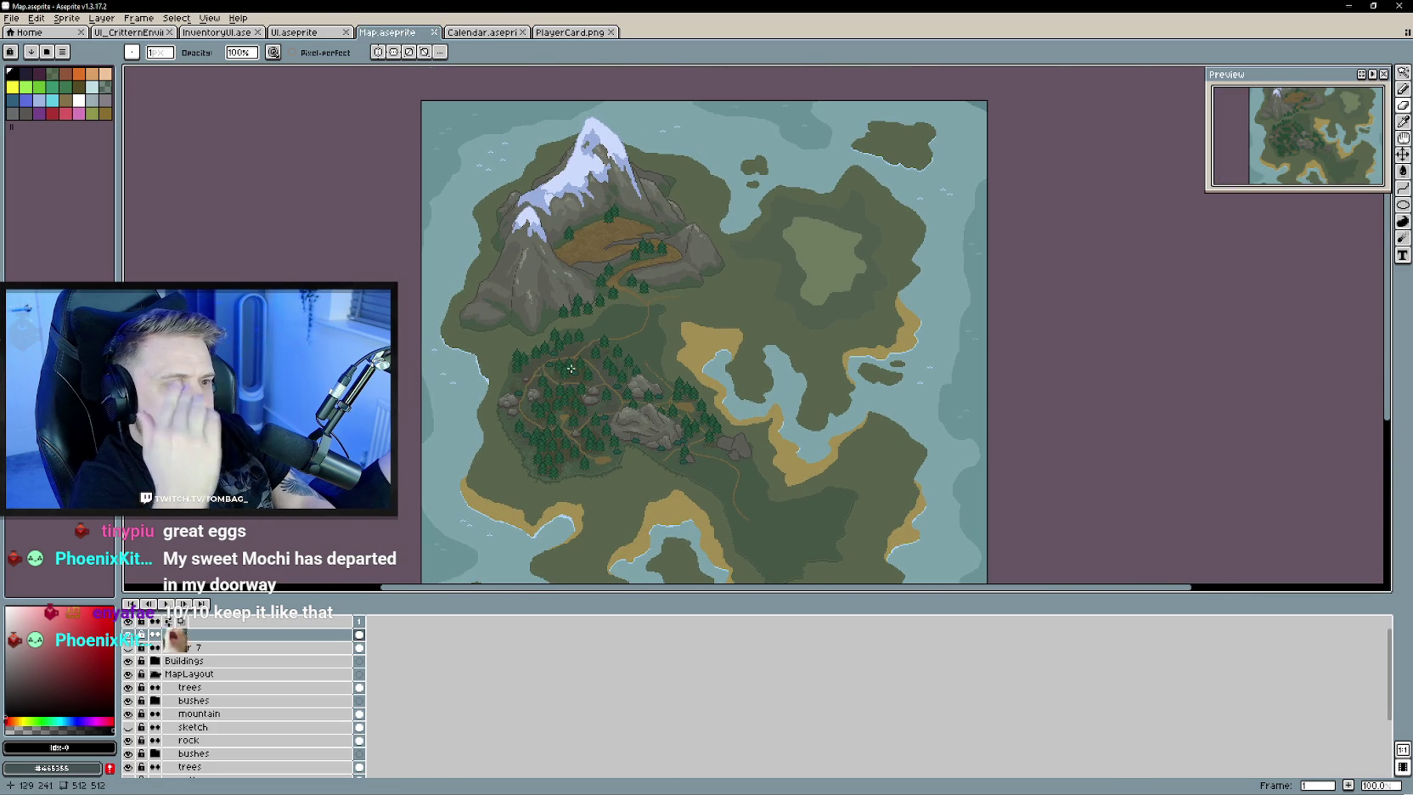
pyautogui.scroll(1, 559, 367)
pyautogui.scroll(-1, 509, 424)
pyautogui.scroll(1, 443, 500)
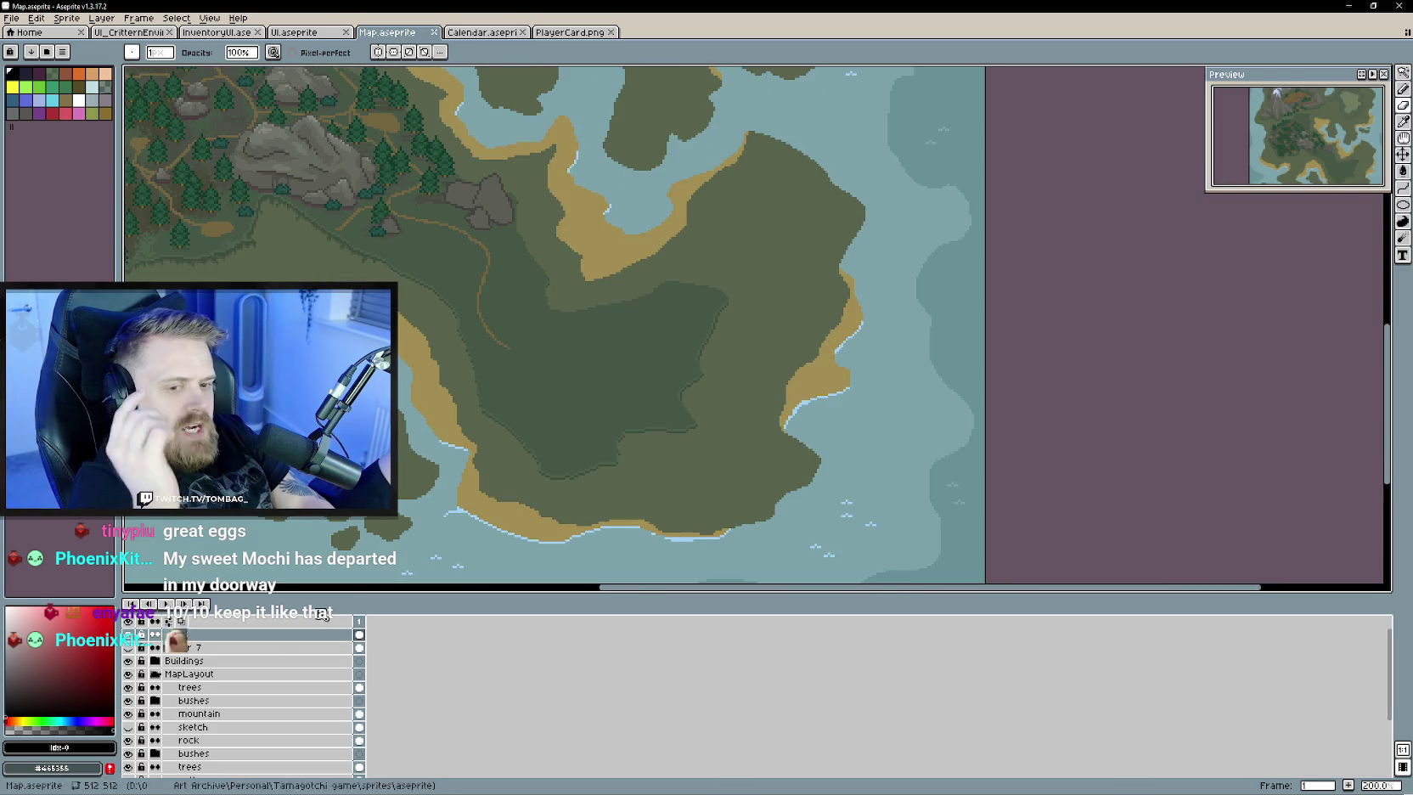
pyautogui.click(129, 647)
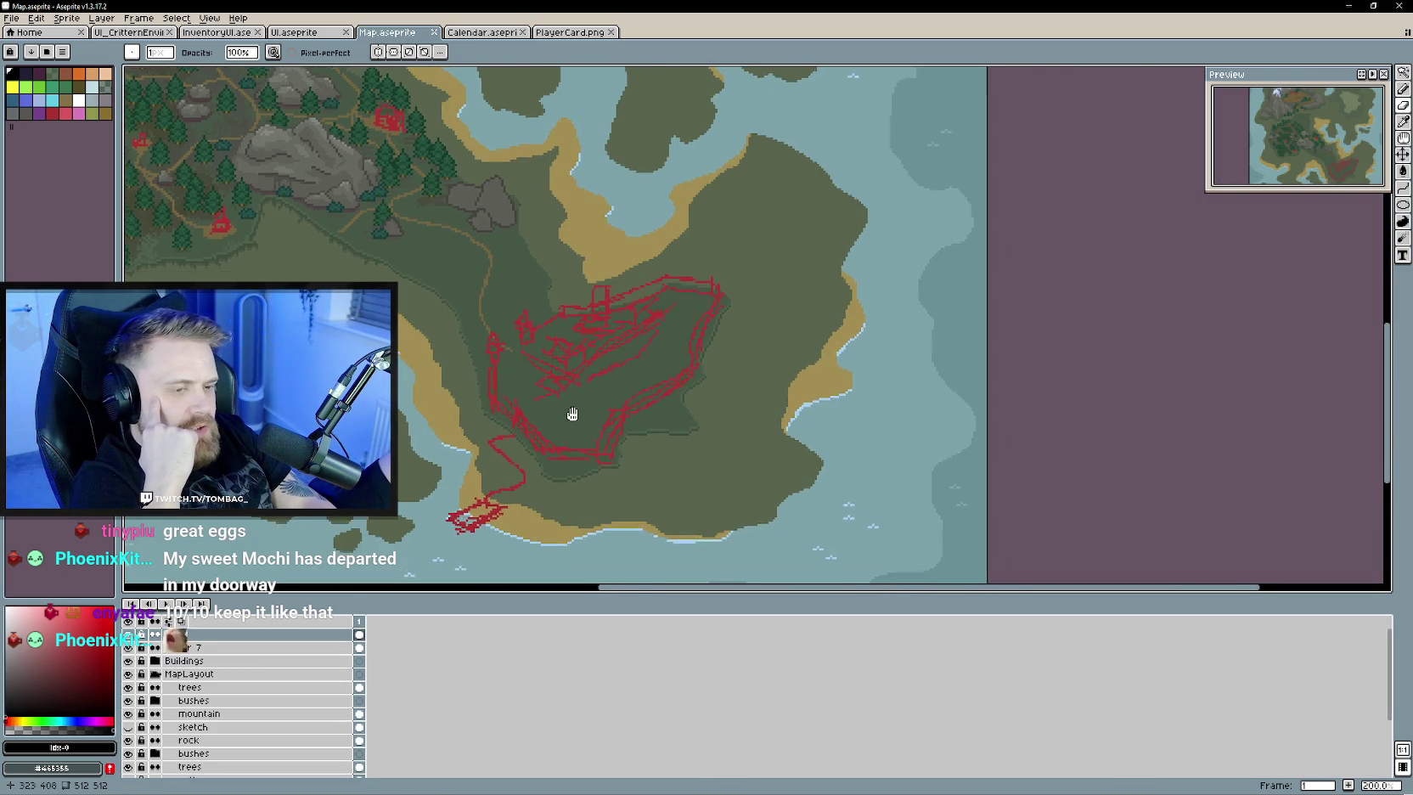
pyautogui.moveTo(518, 346); pyautogui.dragTo(600, 367)
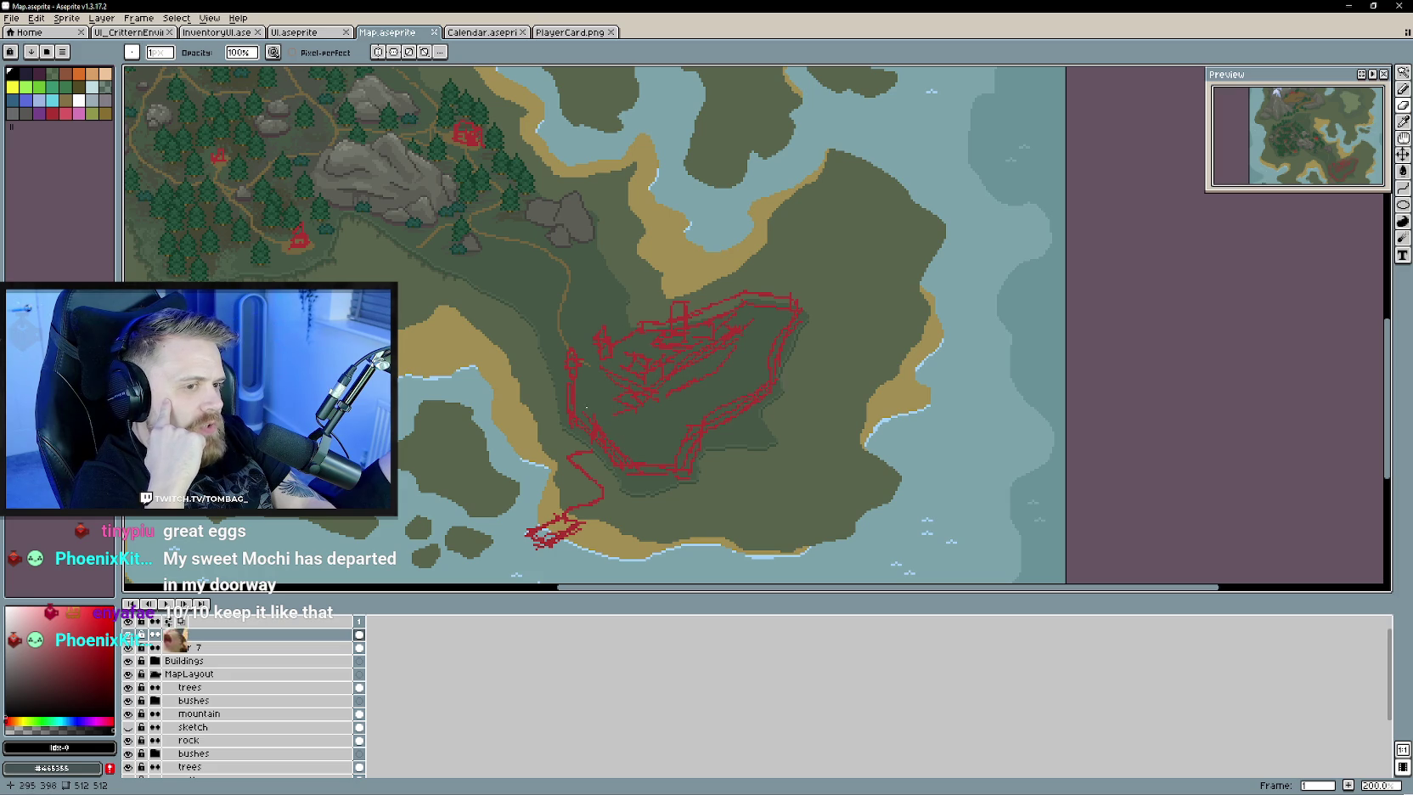
pyautogui.moveTo(486, 445); pyautogui.dragTo(687, 545)
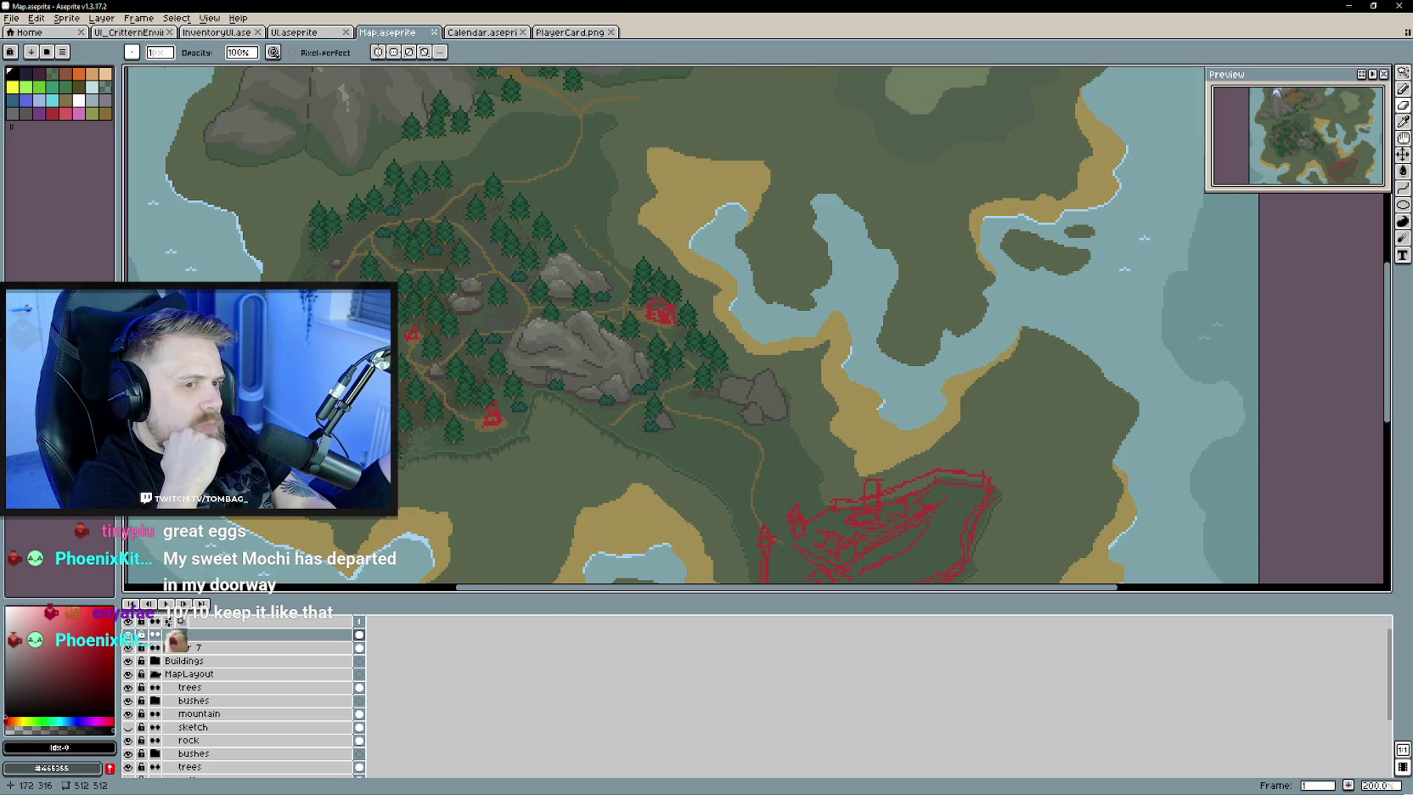
# - Pan the map to the mountain area, then flip between the UI and InventoryUI sprites
pyautogui.moveTo(495, 402); pyautogui.dragTo(611, 434)
pyautogui.moveTo(568, 346); pyautogui.dragTo(618, 490)
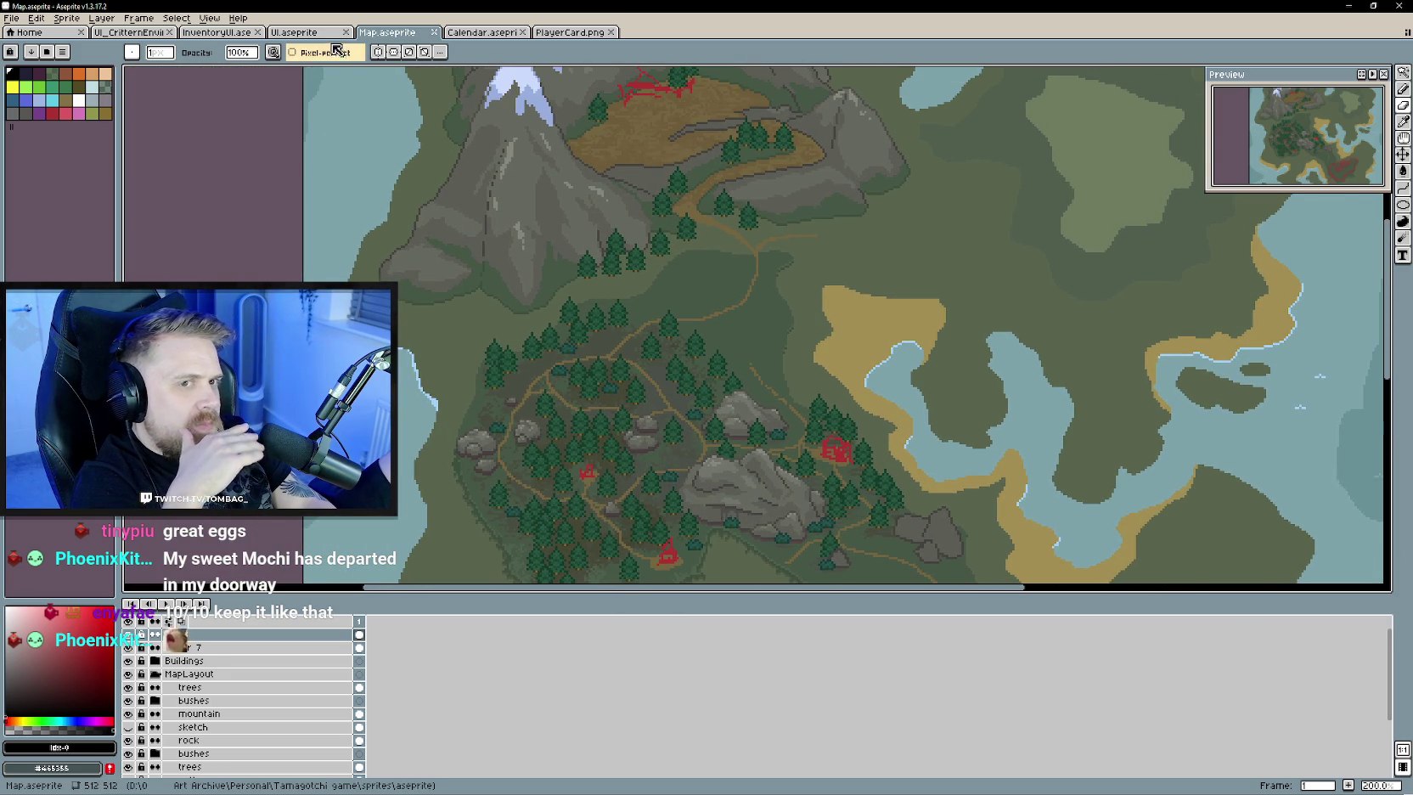
pyautogui.click(306, 32)
pyautogui.click(208, 34)
pyautogui.click(297, 32)
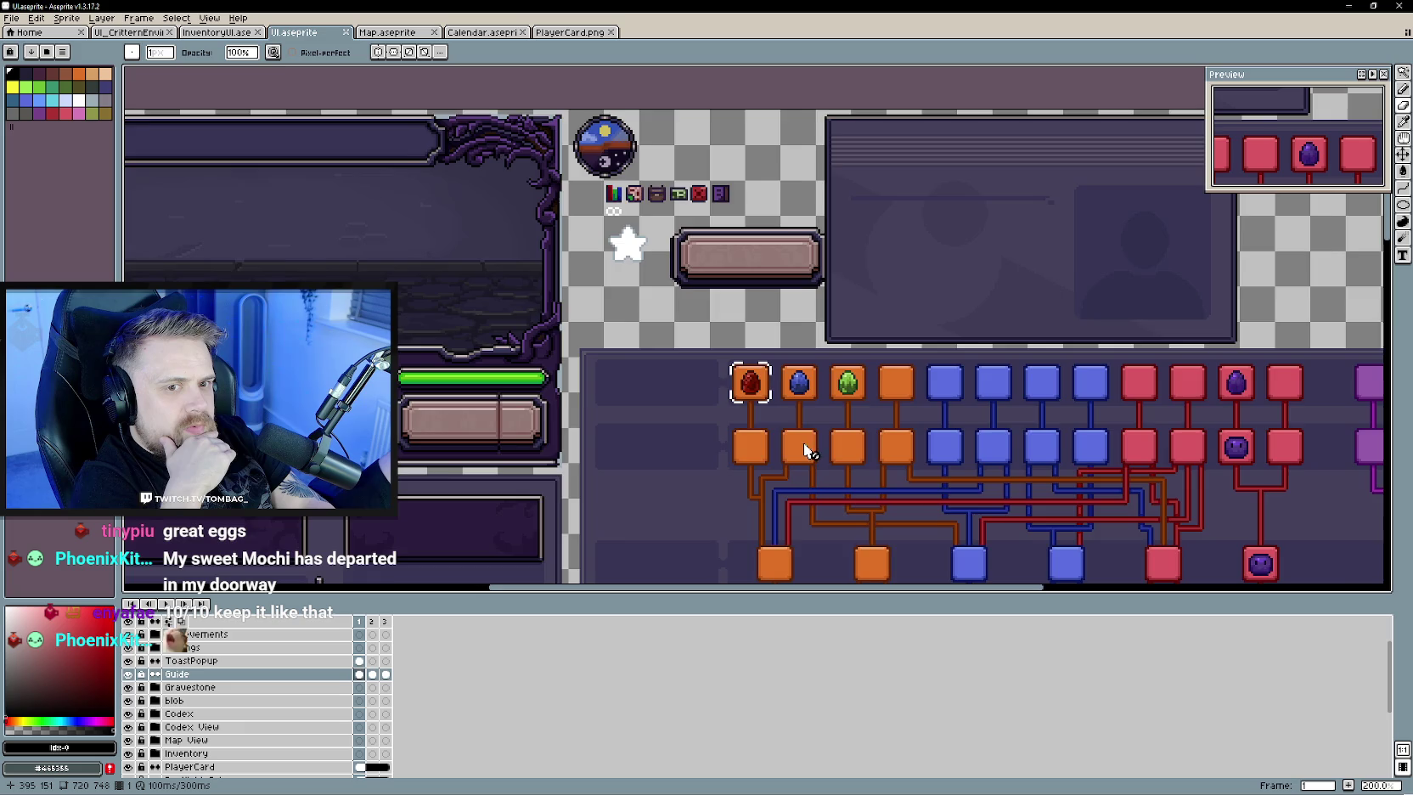
# - Pan across the UI sheet's node tree, view UI_CritterEnvironment, then return to Unity
pyautogui.moveTo(803, 442)
pyautogui.mouseDown()
pyautogui.moveTo(1125, 479)
pyautogui.moveTo(552, 378)
pyautogui.moveTo(348, 304)
pyautogui.mouseUp()
pyautogui.click(128, 34)
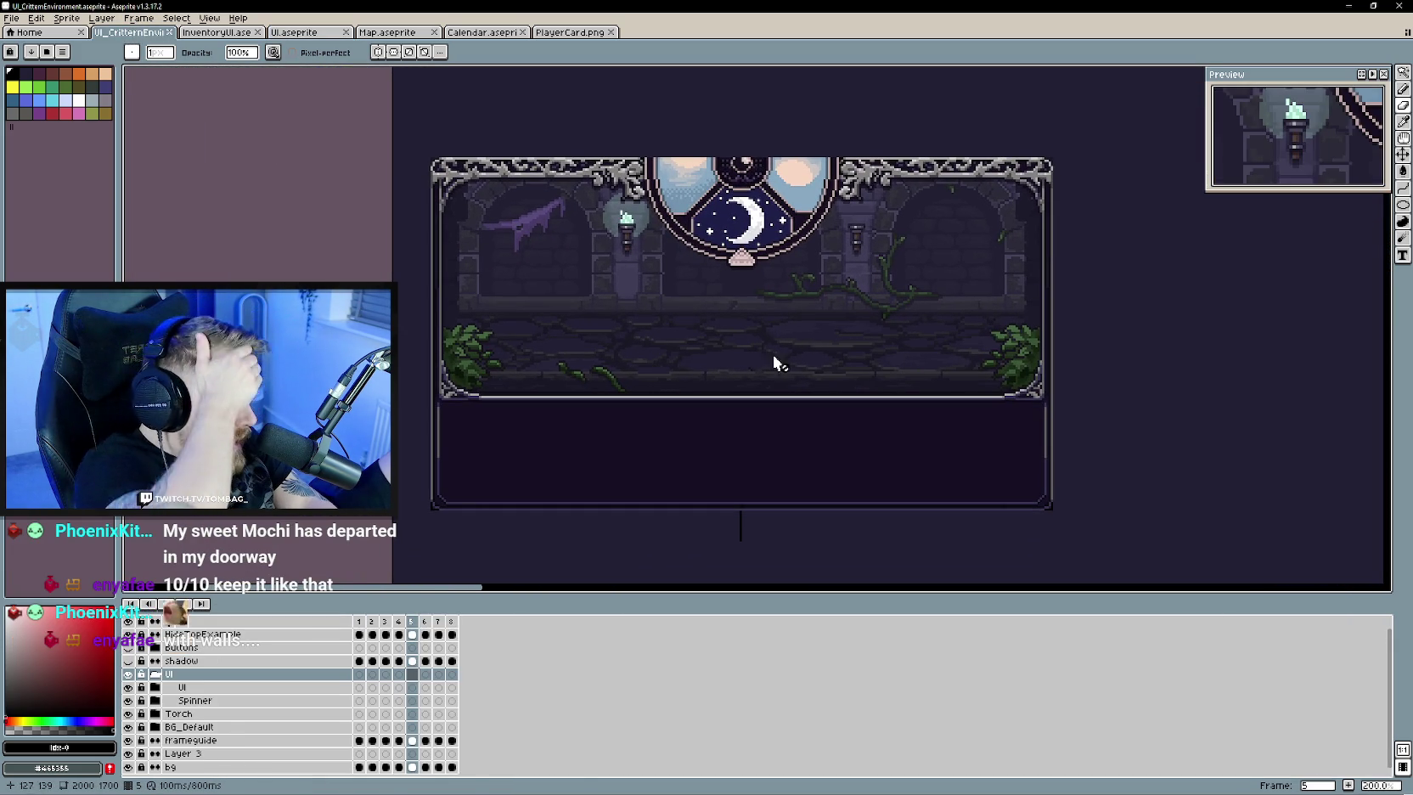
pyautogui.hotkey('alt', 'Tab')
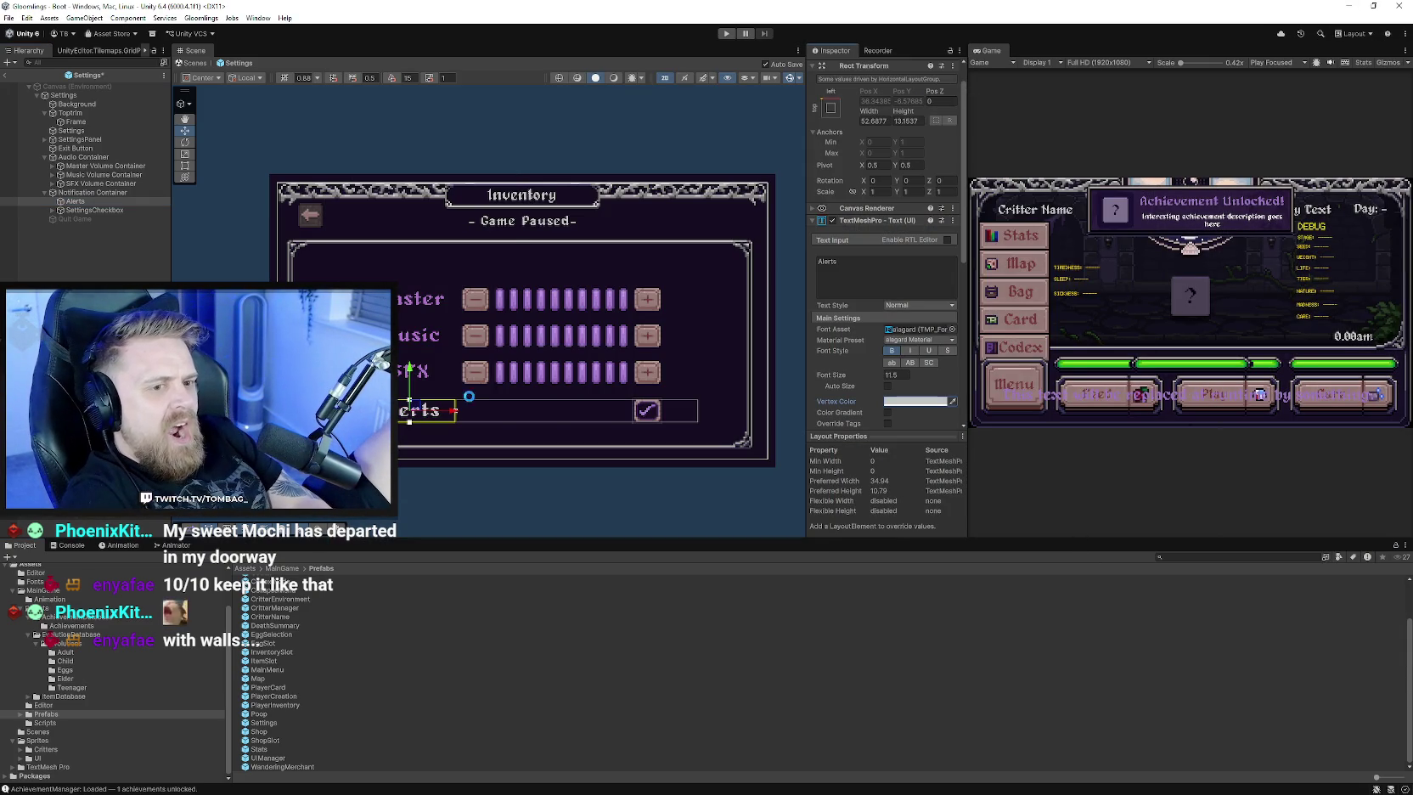
# - Expand the Master and Music Volume Containers and select the Master, Music and SFX labels
pyautogui.click(44, 192)
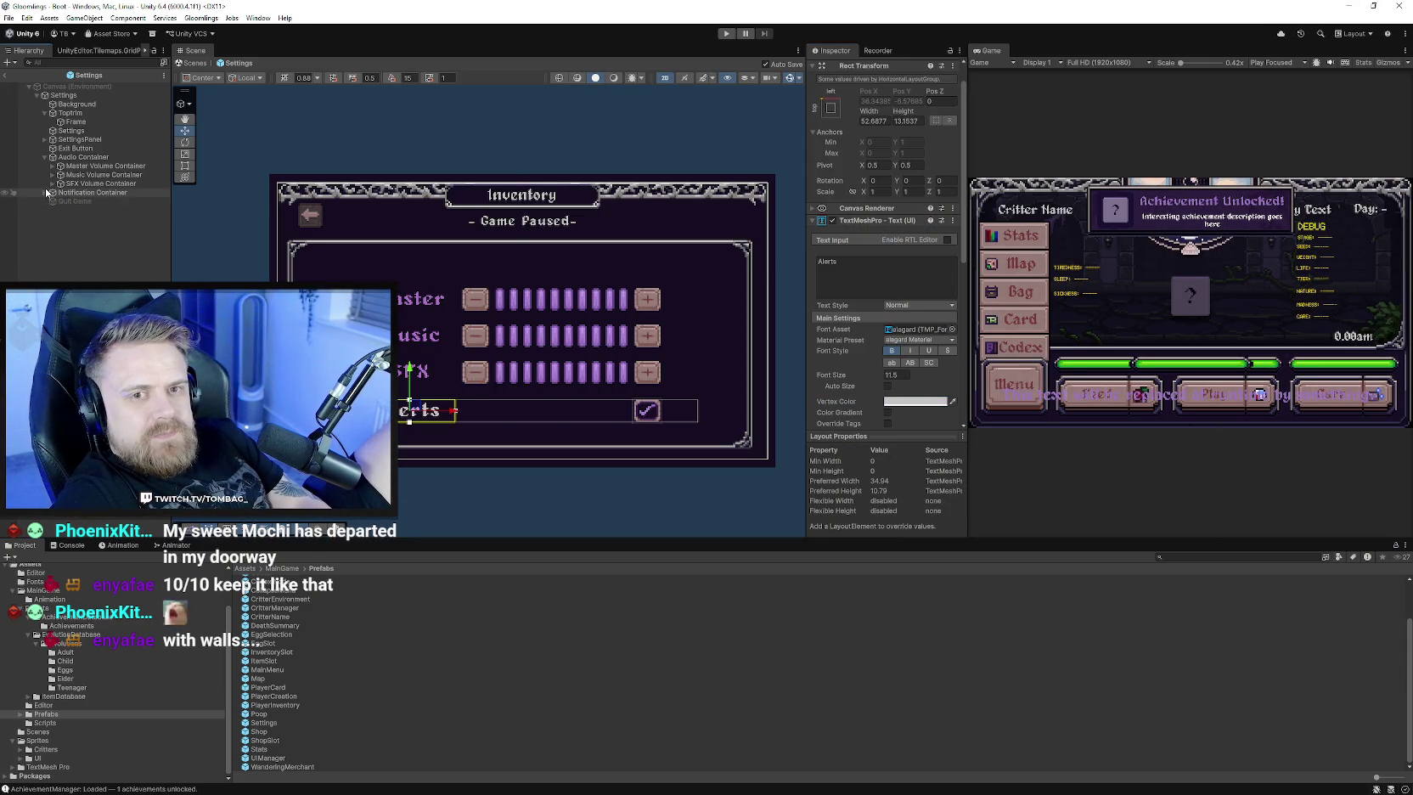
pyautogui.click(52, 174)
pyautogui.click(52, 166)
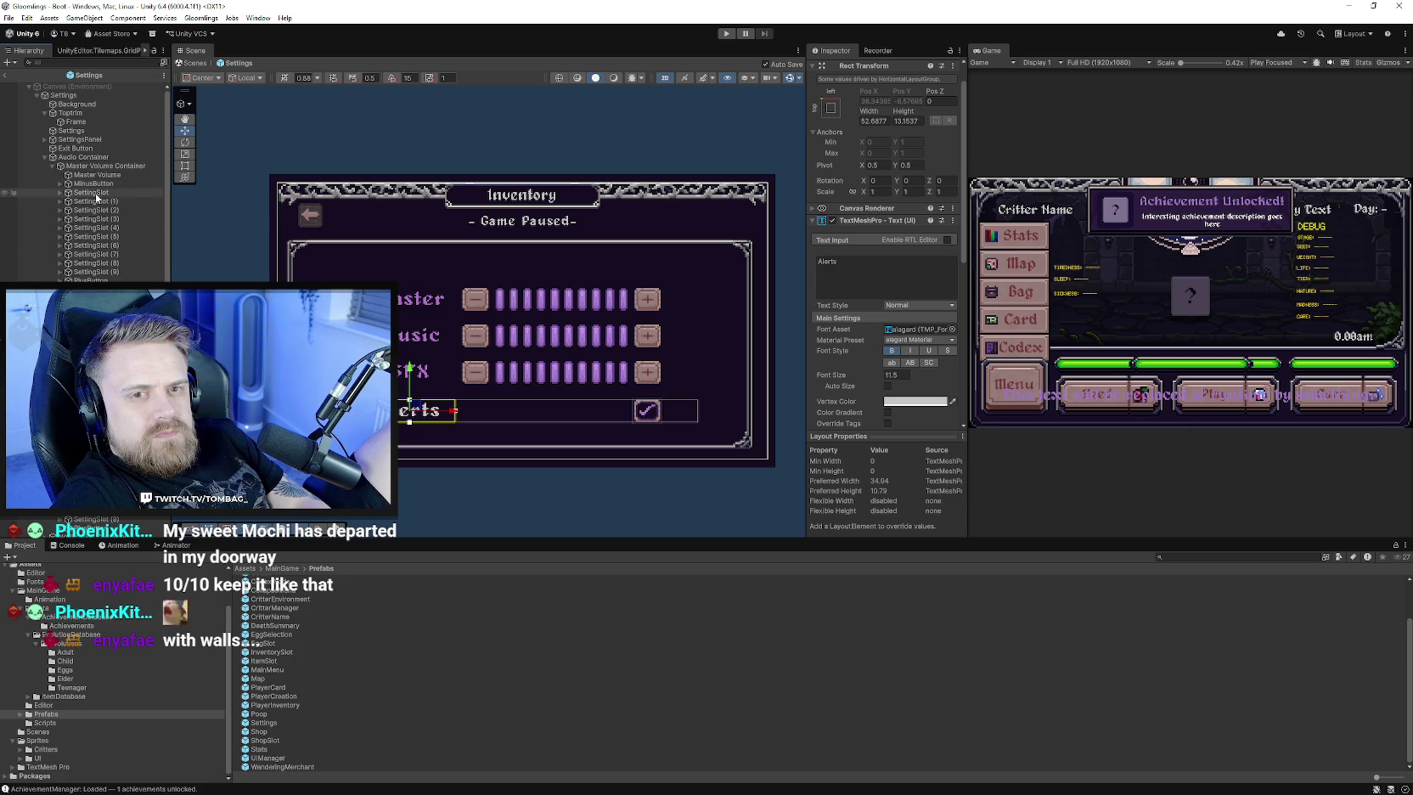
pyautogui.click(401, 303)
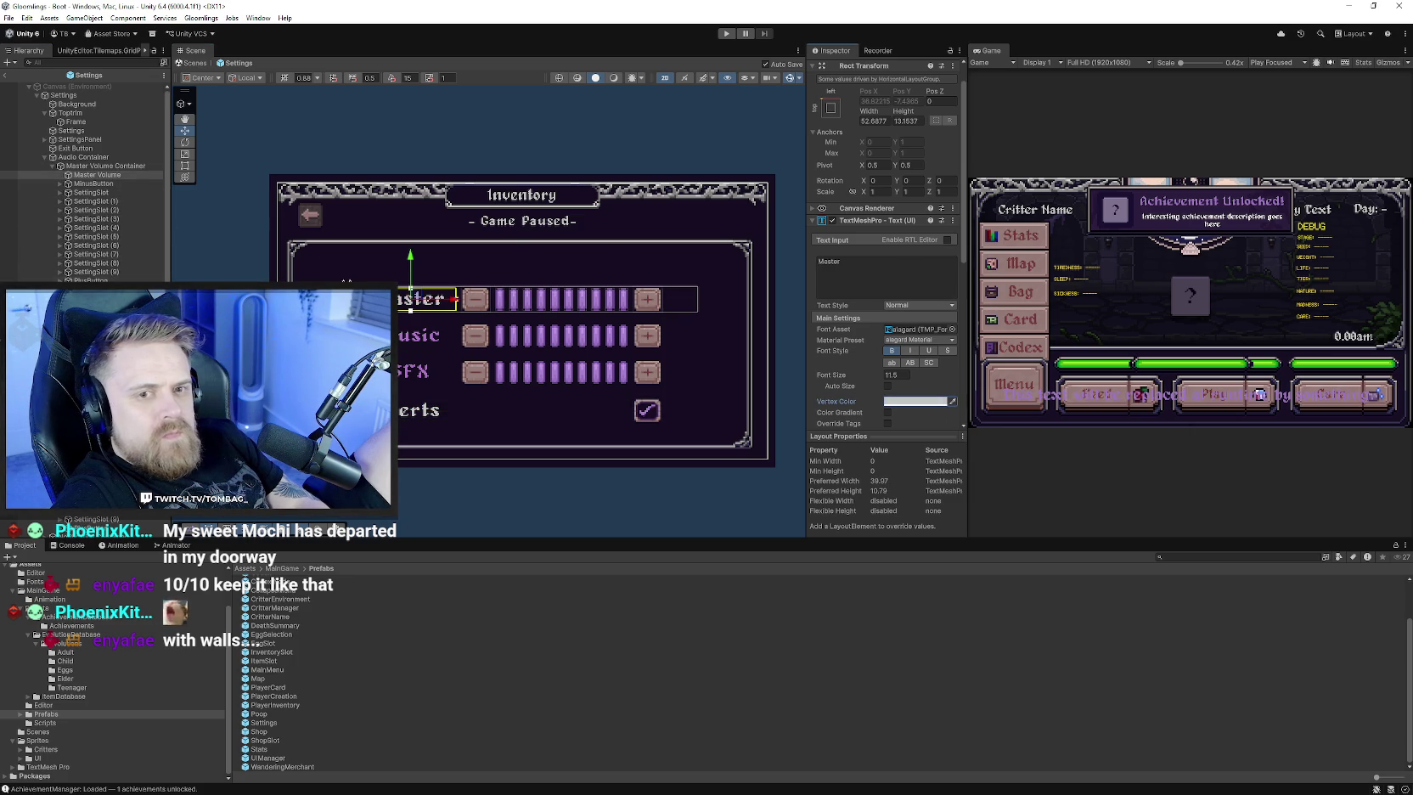
pyautogui.click(418, 340)
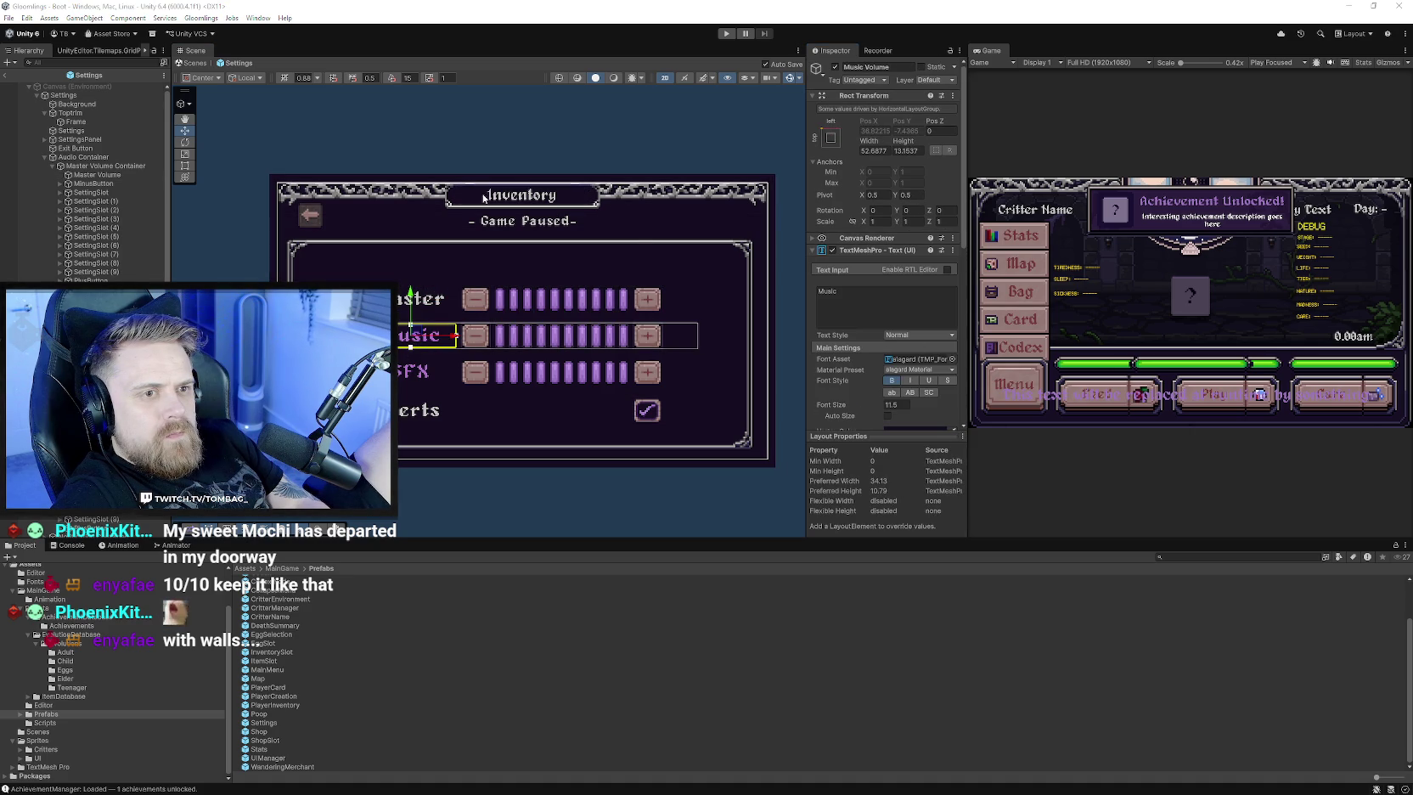
pyautogui.click(418, 337)
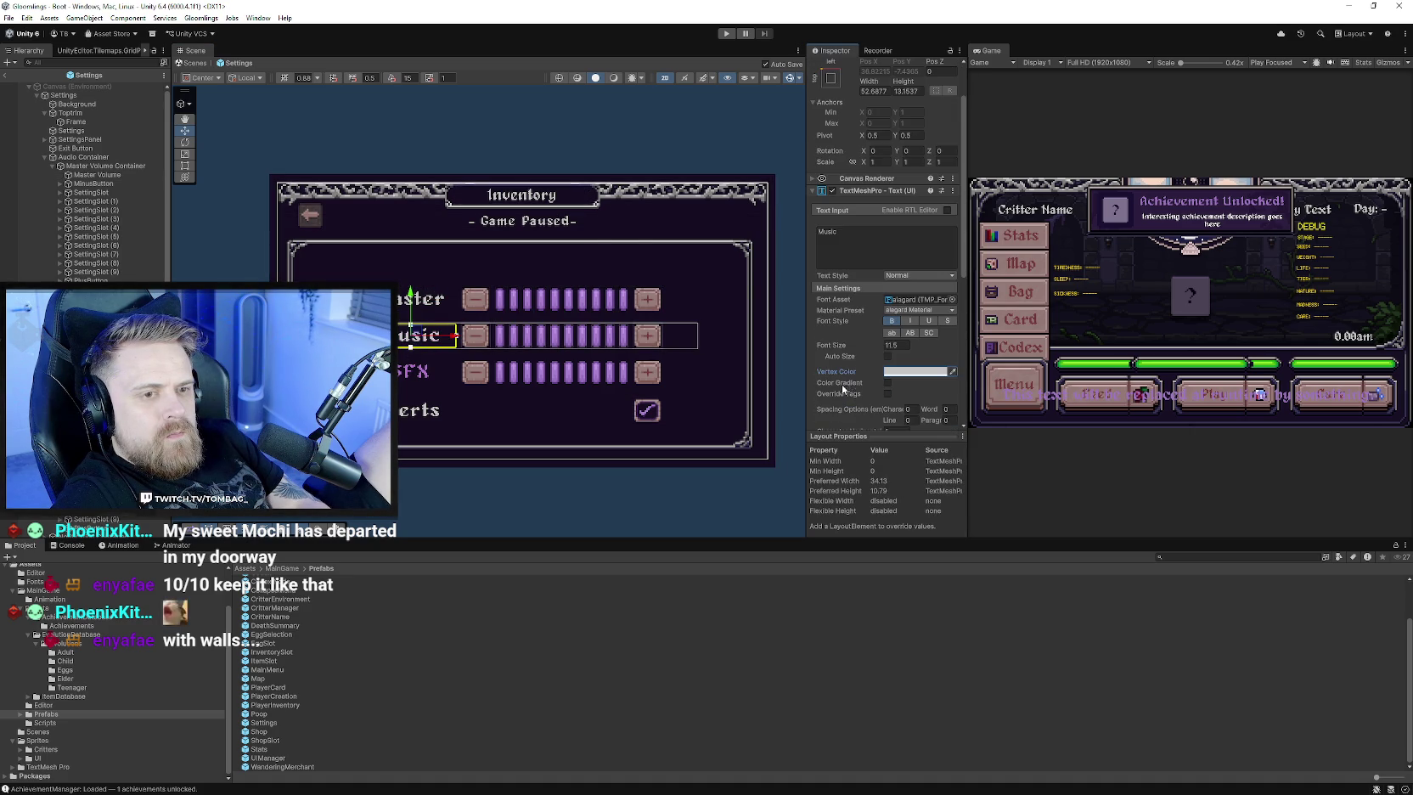
pyautogui.click(419, 374)
pyautogui.click(417, 373)
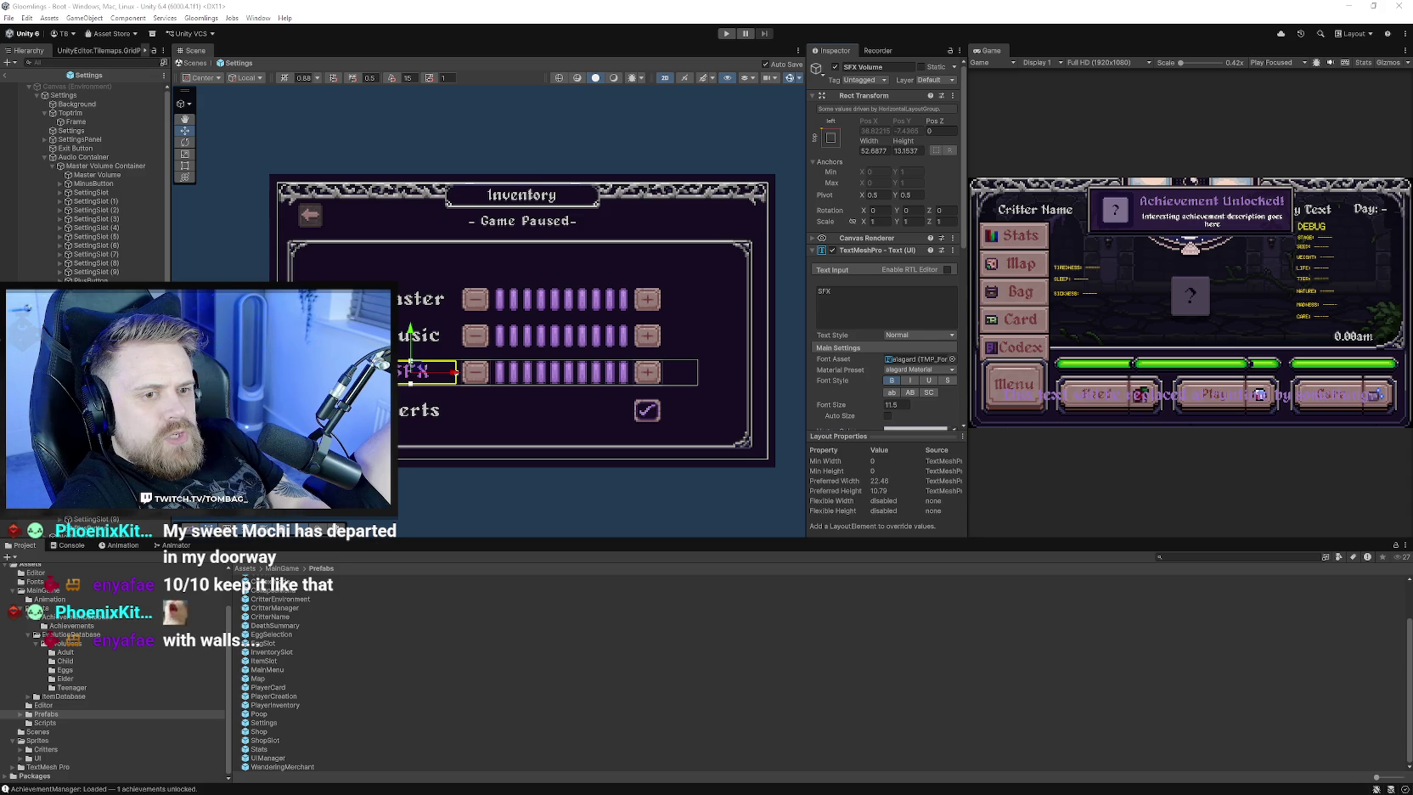
pyautogui.click(509, 450)
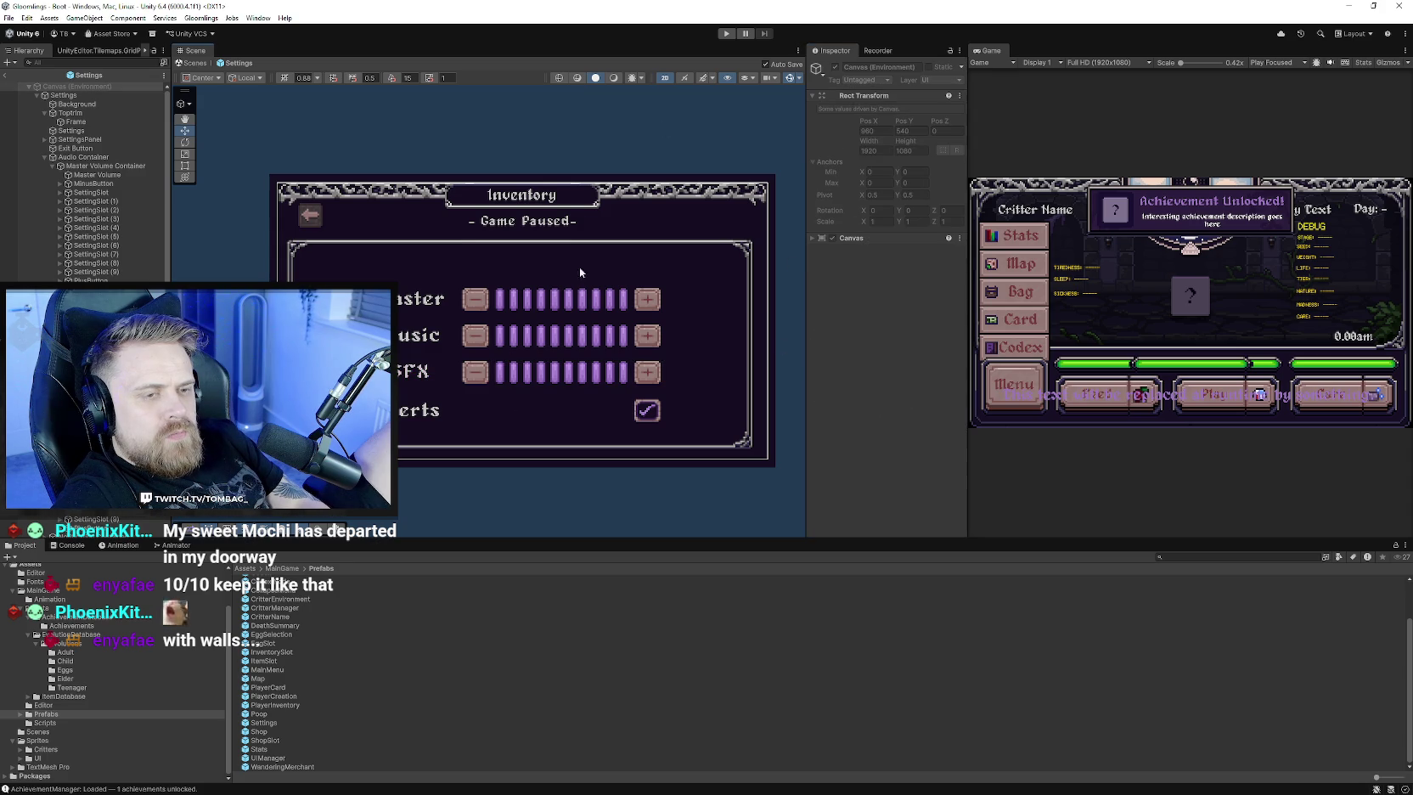
# - Collapse the Master Volume, Music Volume, Audio Container and Toptrim groups, then zoom into the cat photo
pyautogui.moveTo(509, 450); pyautogui.dragTo(455, 447)
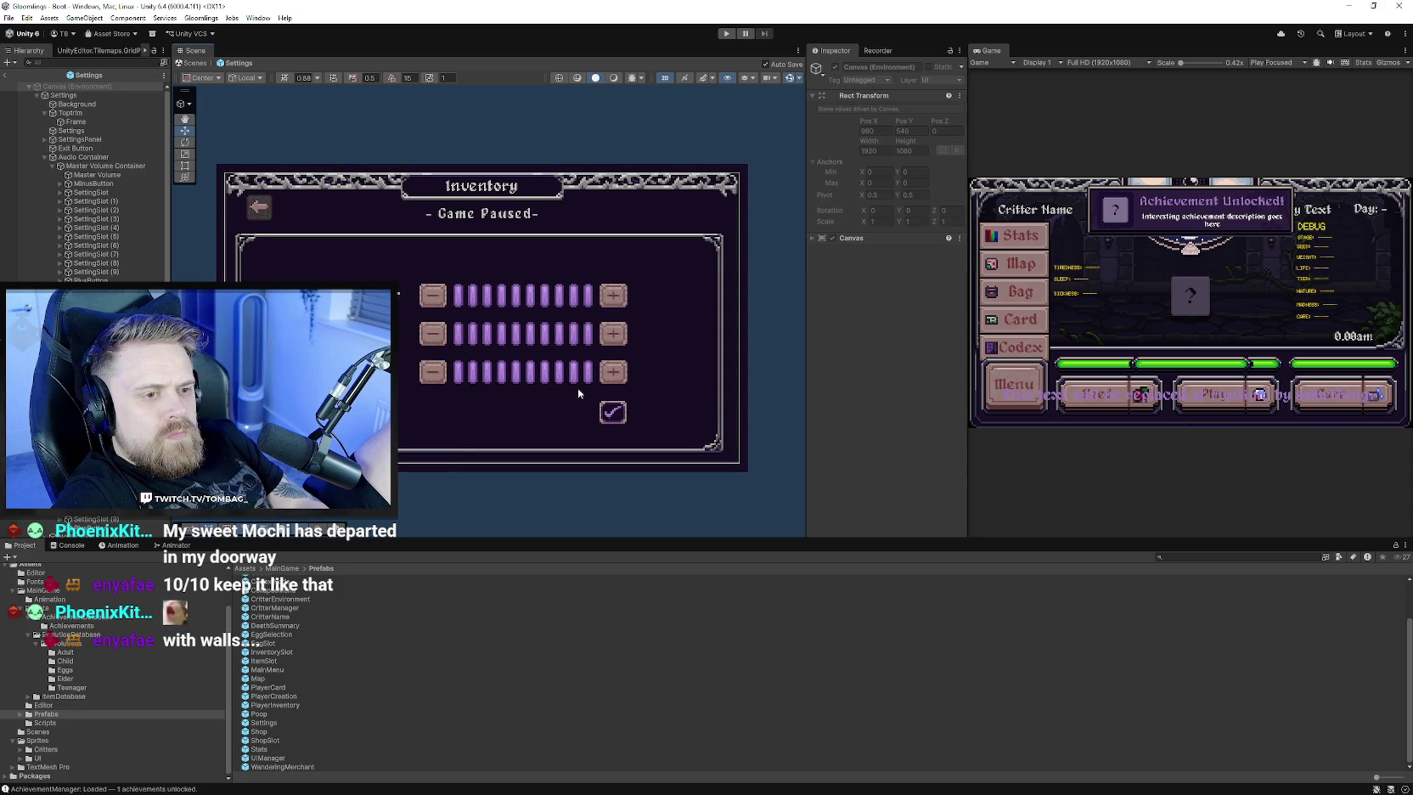
pyautogui.moveTo(416, 318); pyautogui.dragTo(441, 309)
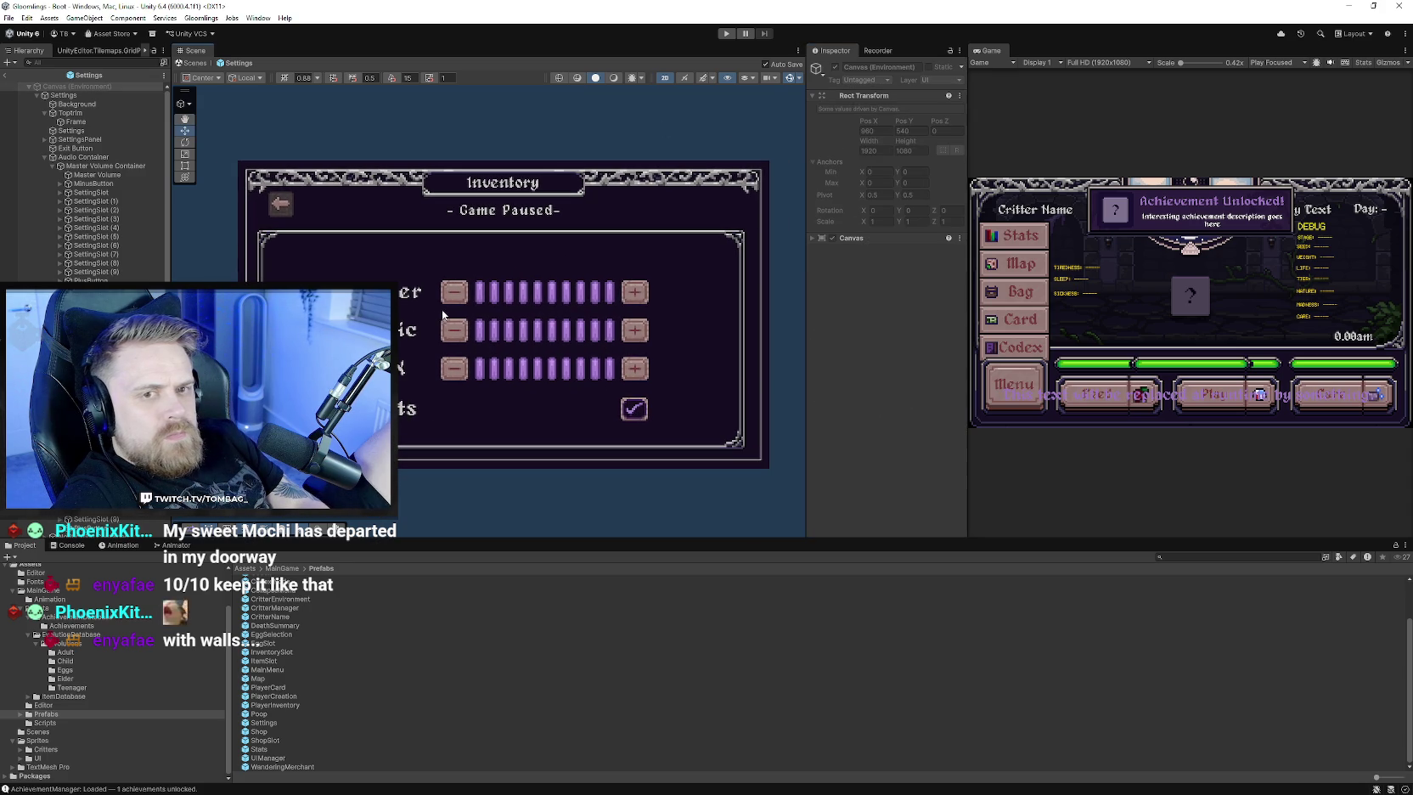
pyautogui.click(51, 166)
pyautogui.click(51, 175)
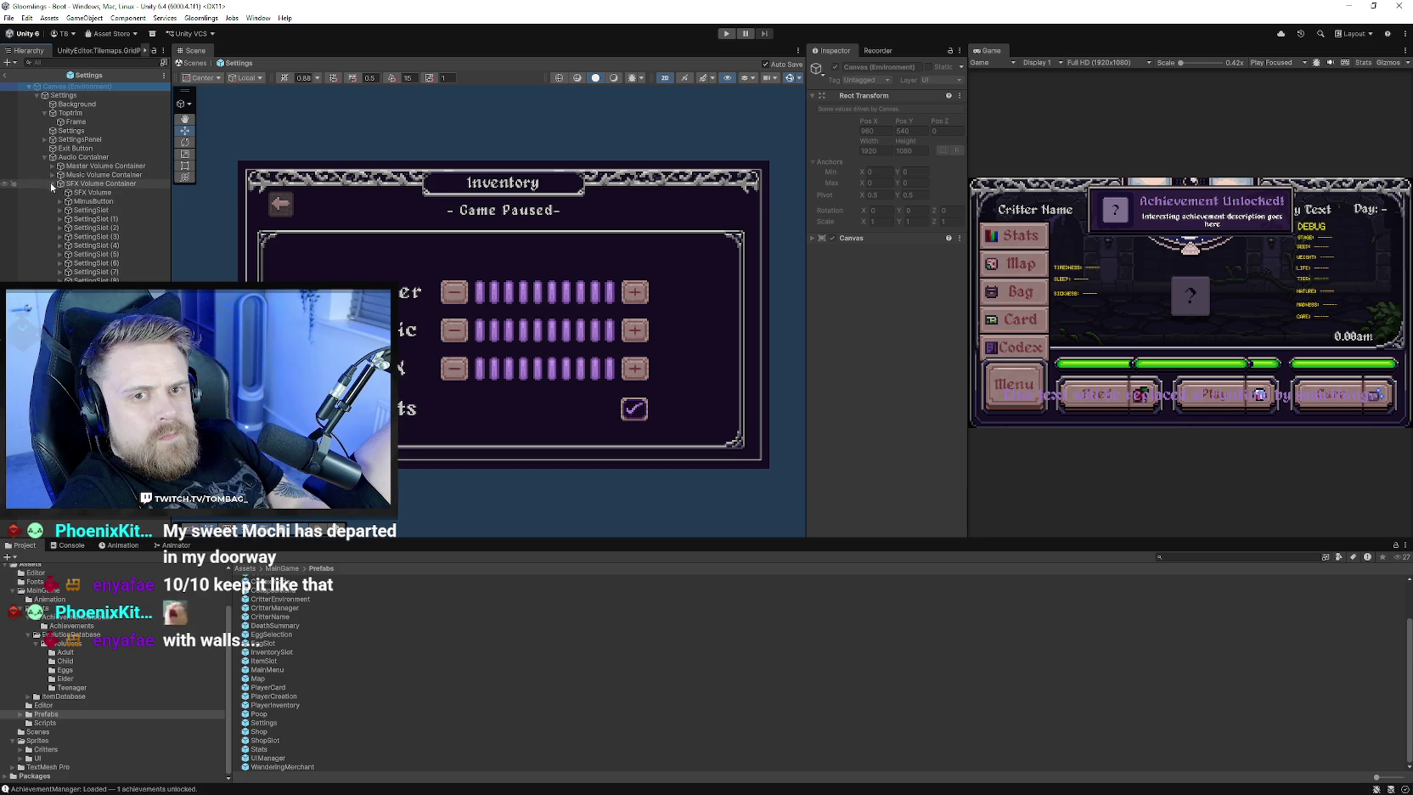
pyautogui.click(51, 175)
pyautogui.click(44, 157)
pyautogui.click(44, 113)
pyautogui.moveTo(466, 422); pyautogui.dragTo(463, 418)
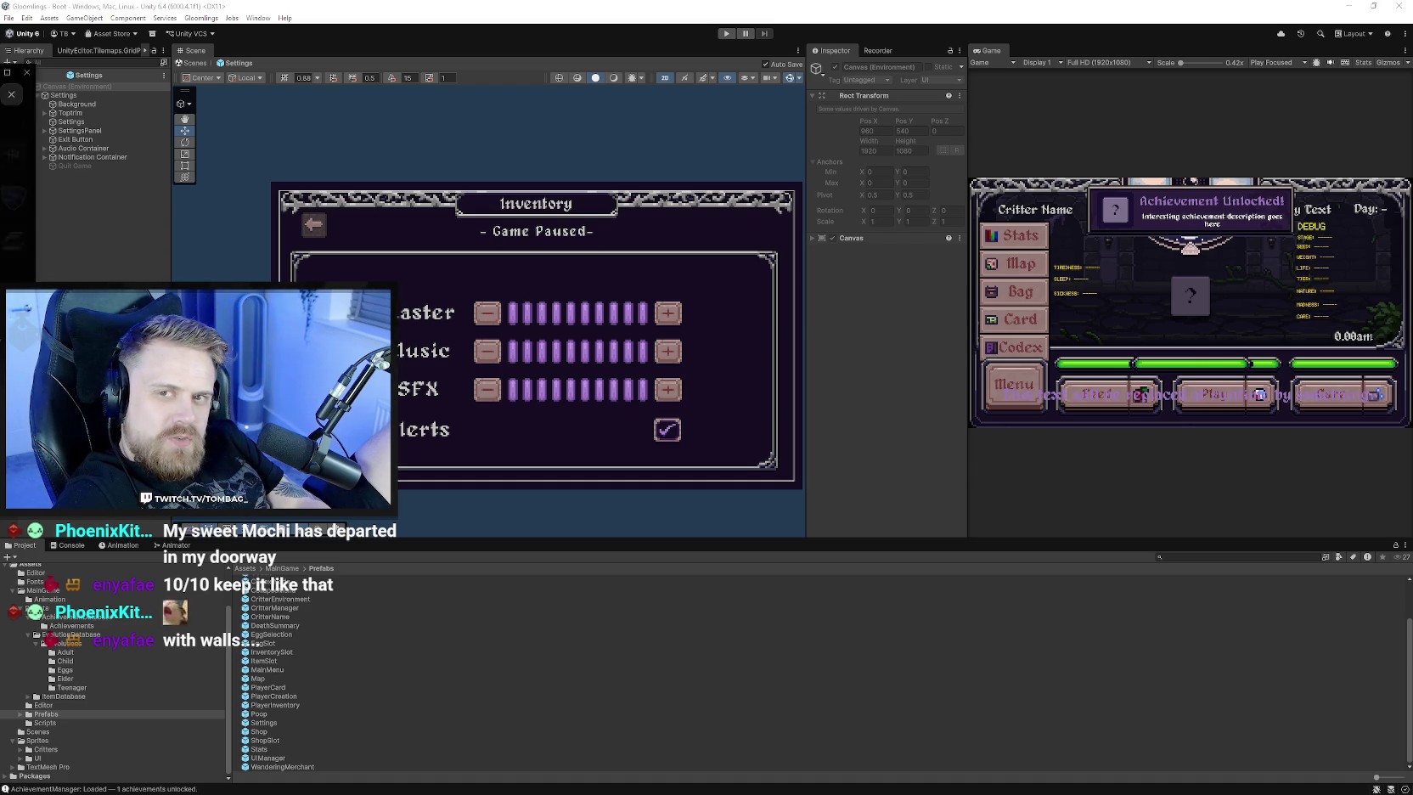
pyautogui.hotkey('alt', 'Tab')
pyautogui.click(706, 291)
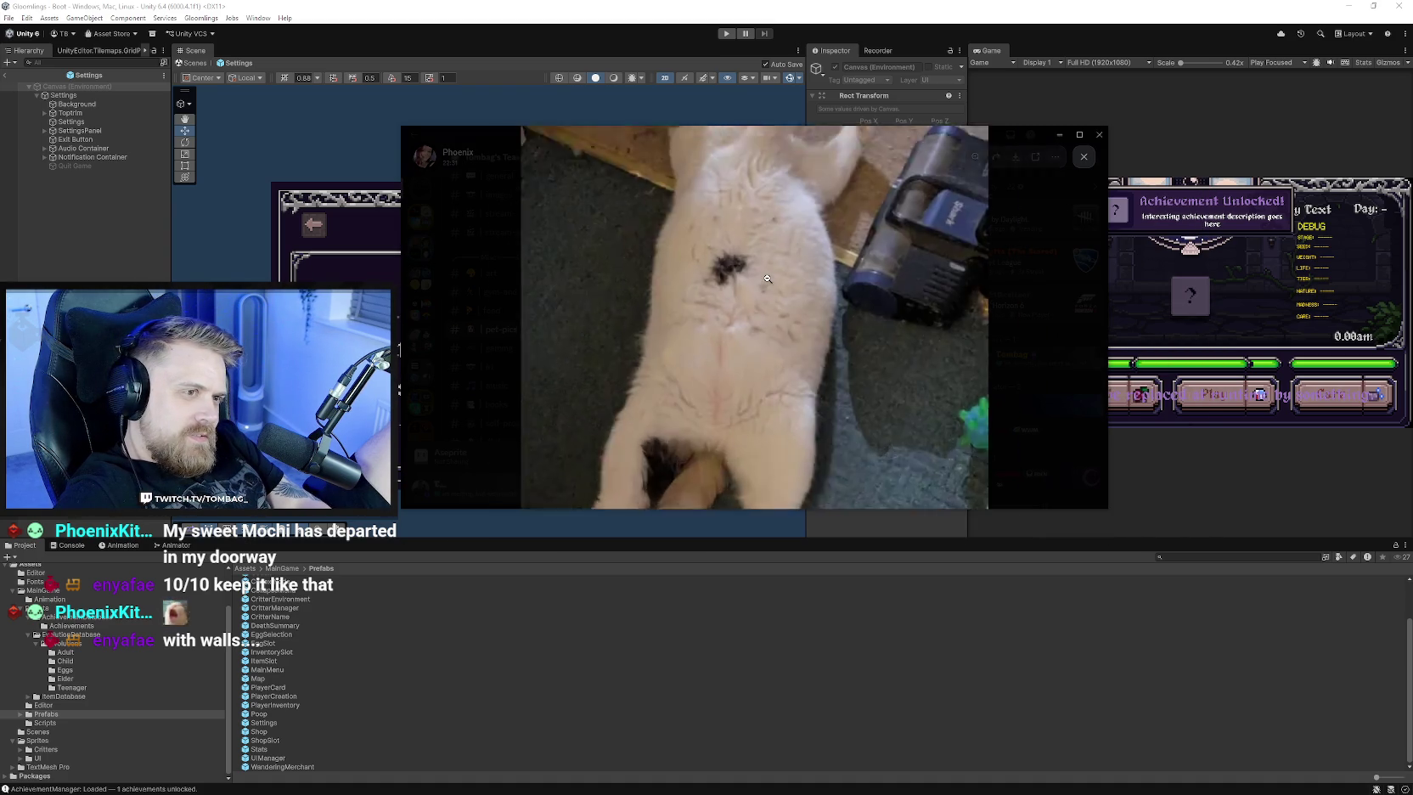
# - Pan and zoom the white cat photo in and out, then drag the viewer aside
pyautogui.moveTo(780, 427); pyautogui.dragTo(794, 300)
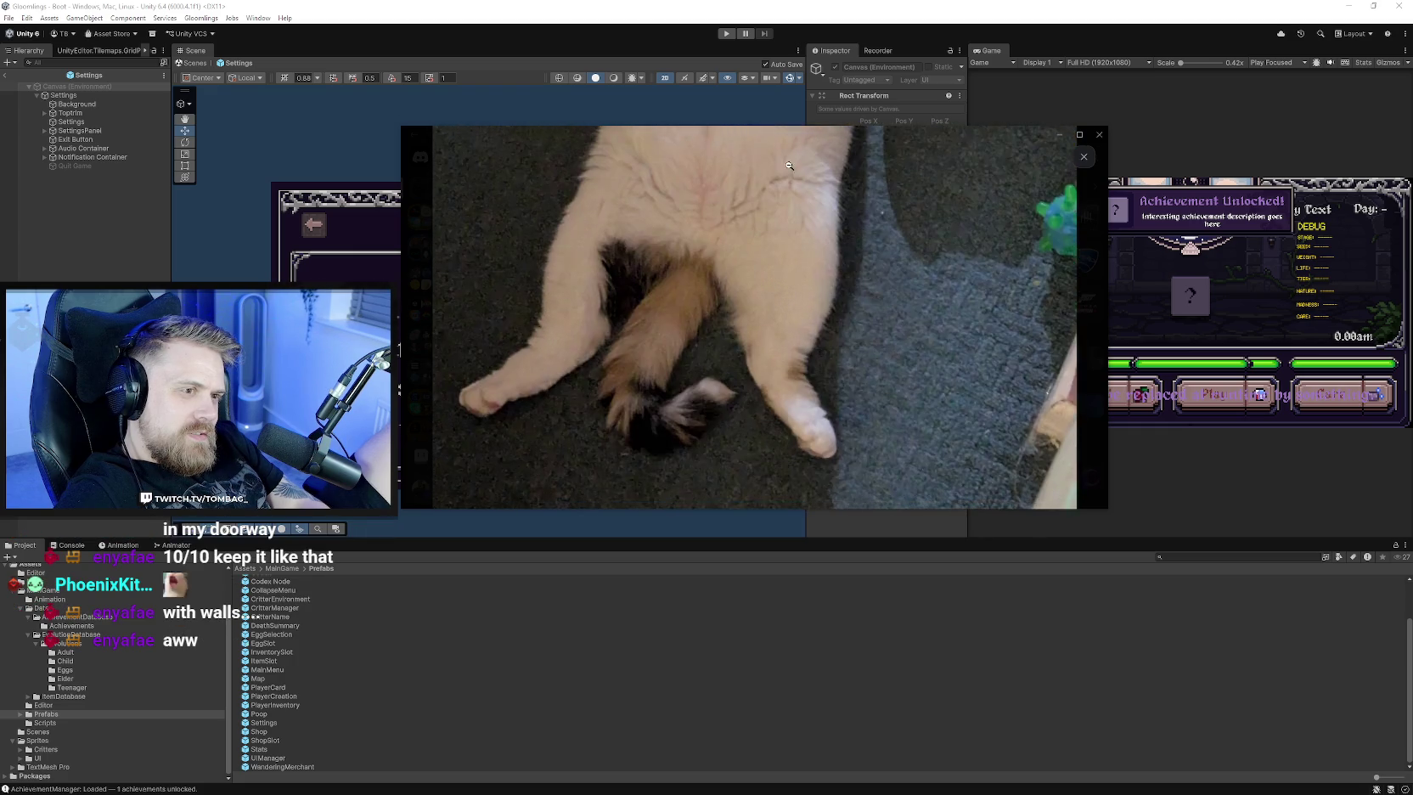
pyautogui.click(788, 220)
pyautogui.click(789, 220)
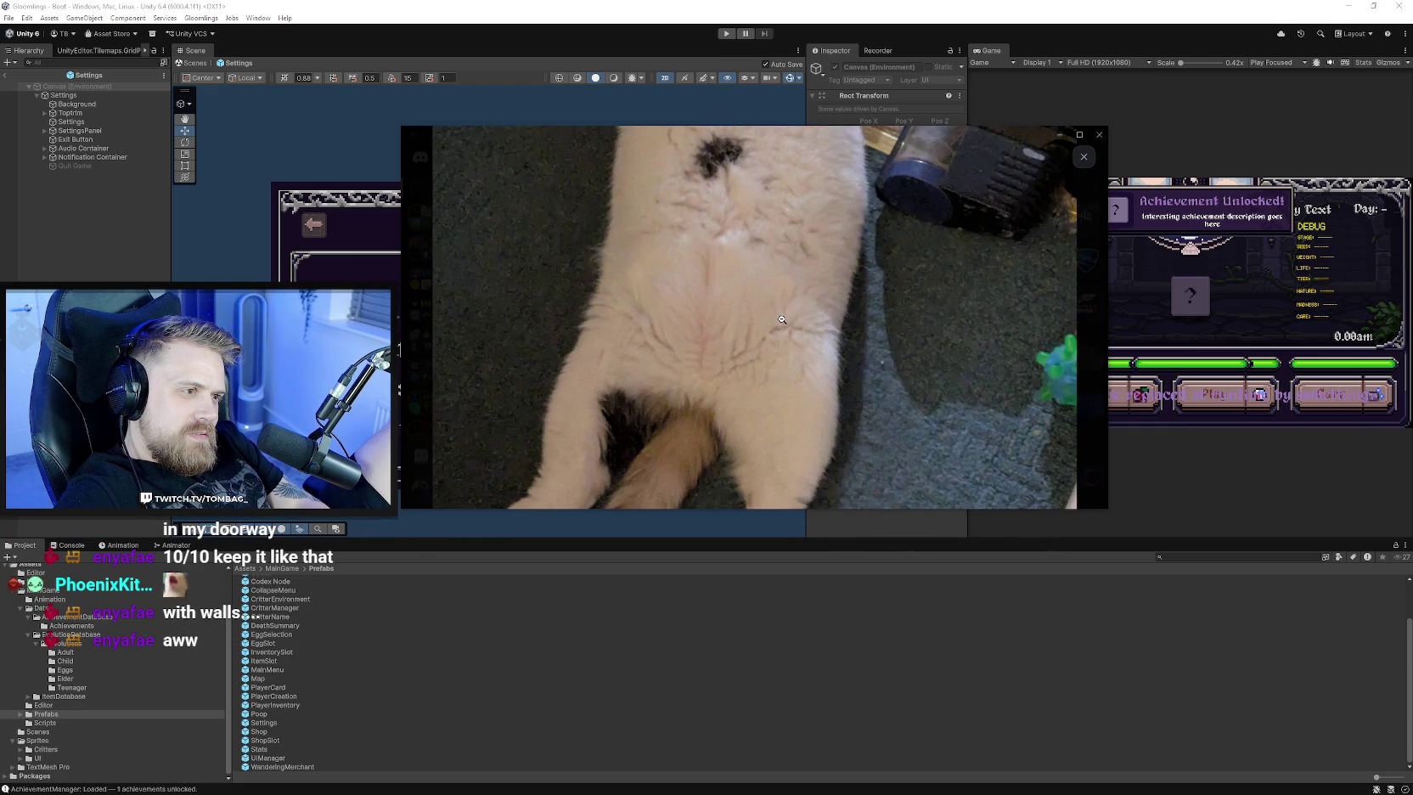
pyautogui.click(782, 403)
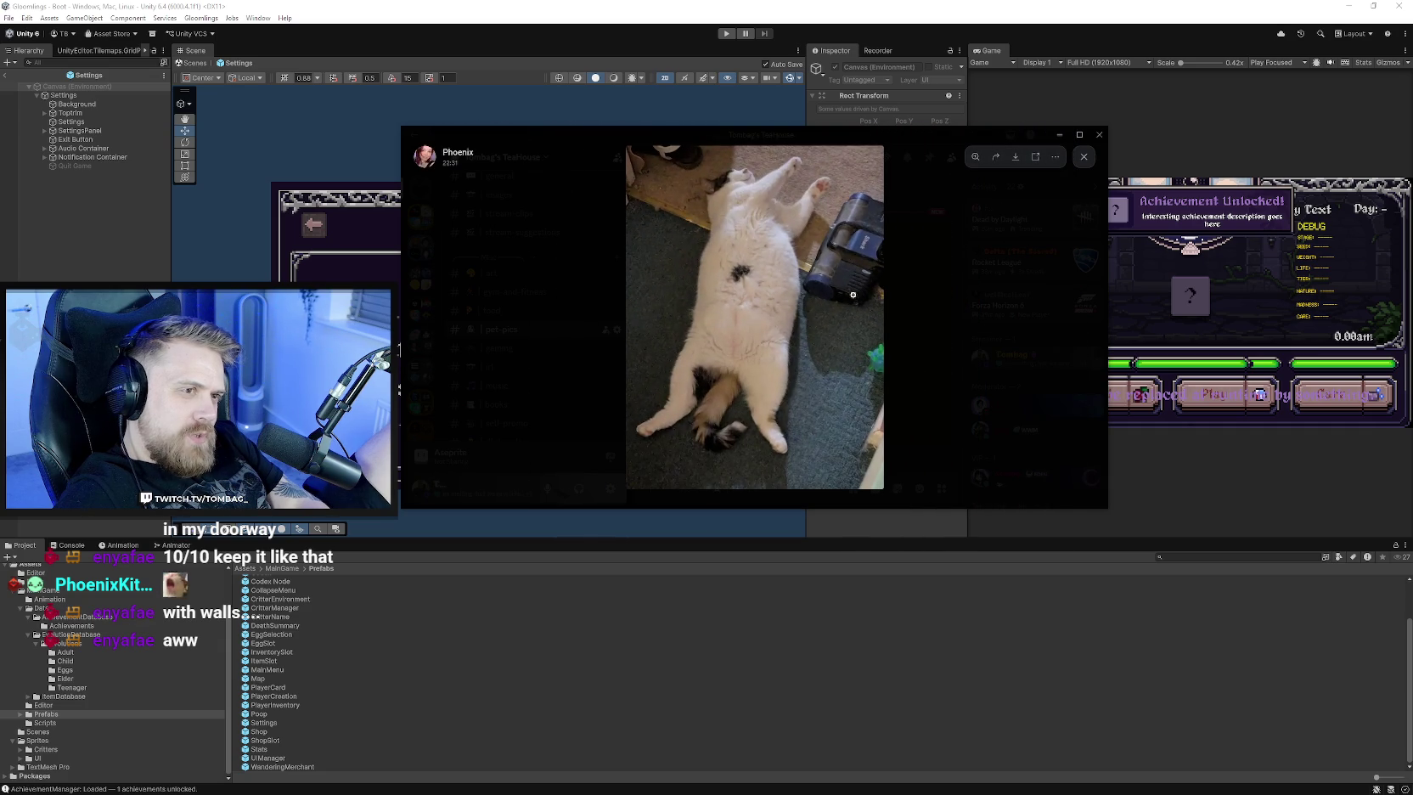
pyautogui.moveTo(856, 139); pyautogui.dragTo(47, 191)
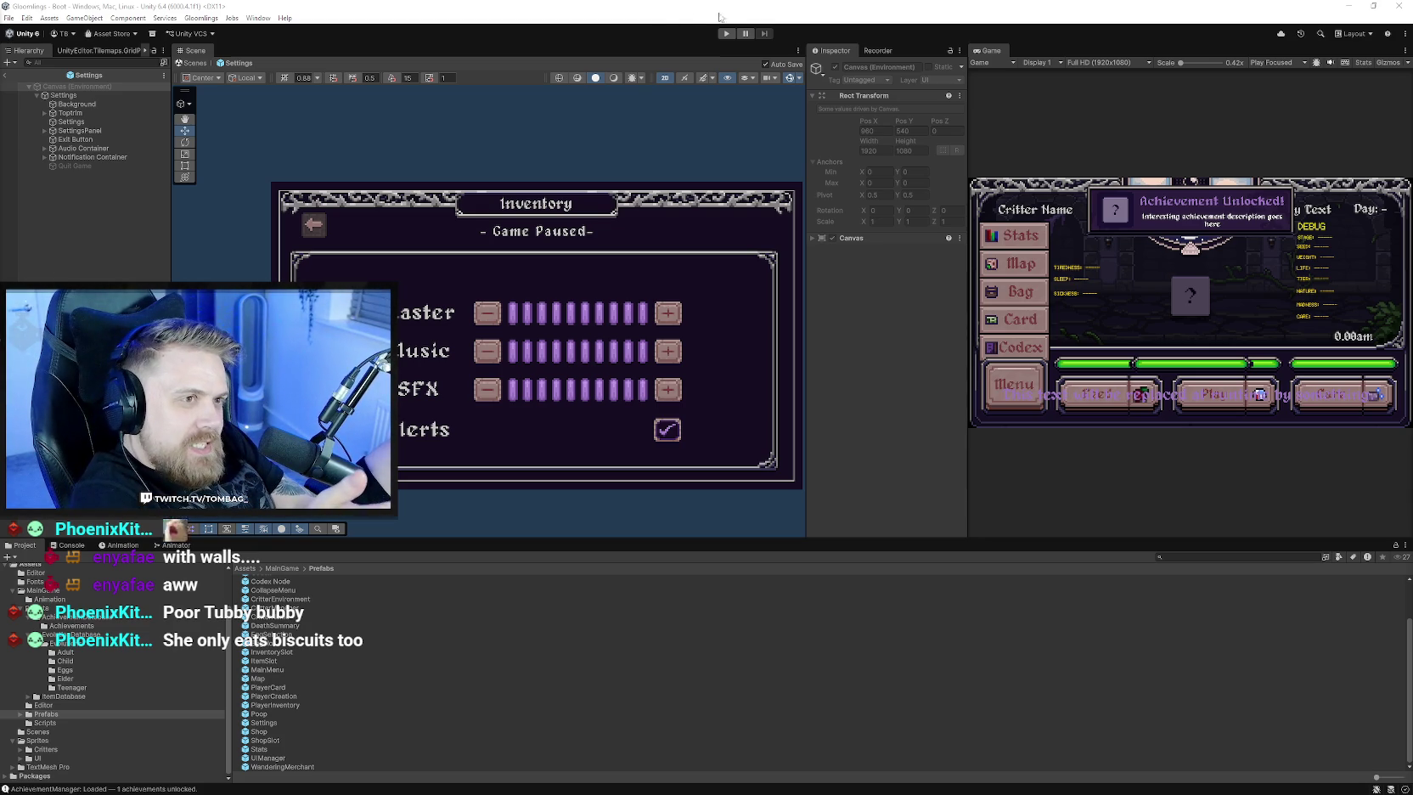
# - Enter Play mode with Ctrl+P and let the domain reload finish
pyautogui.hotkey('ctrl', 'p')
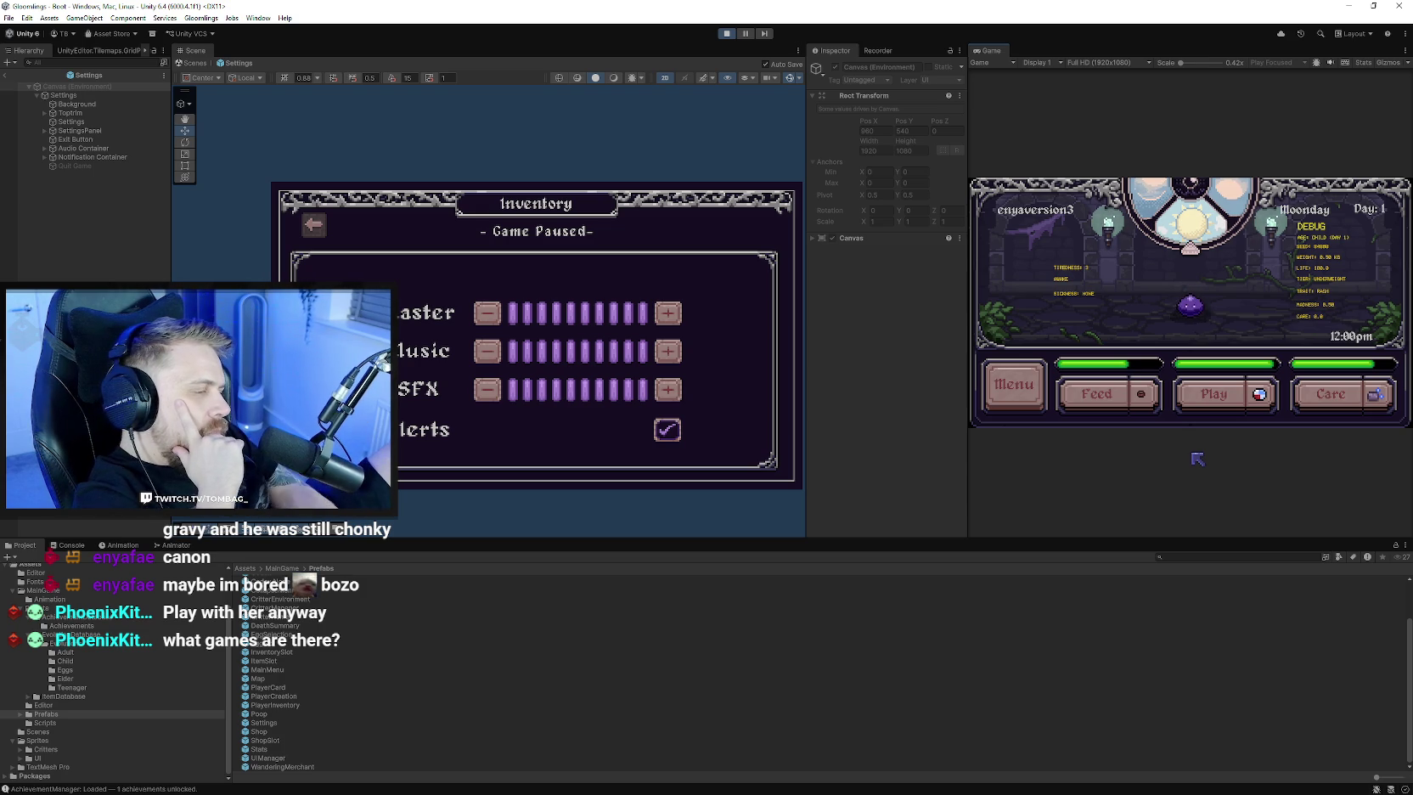
# - Try the critter's play action, then open the World Map and return to the room
pyautogui.click(1223, 399)
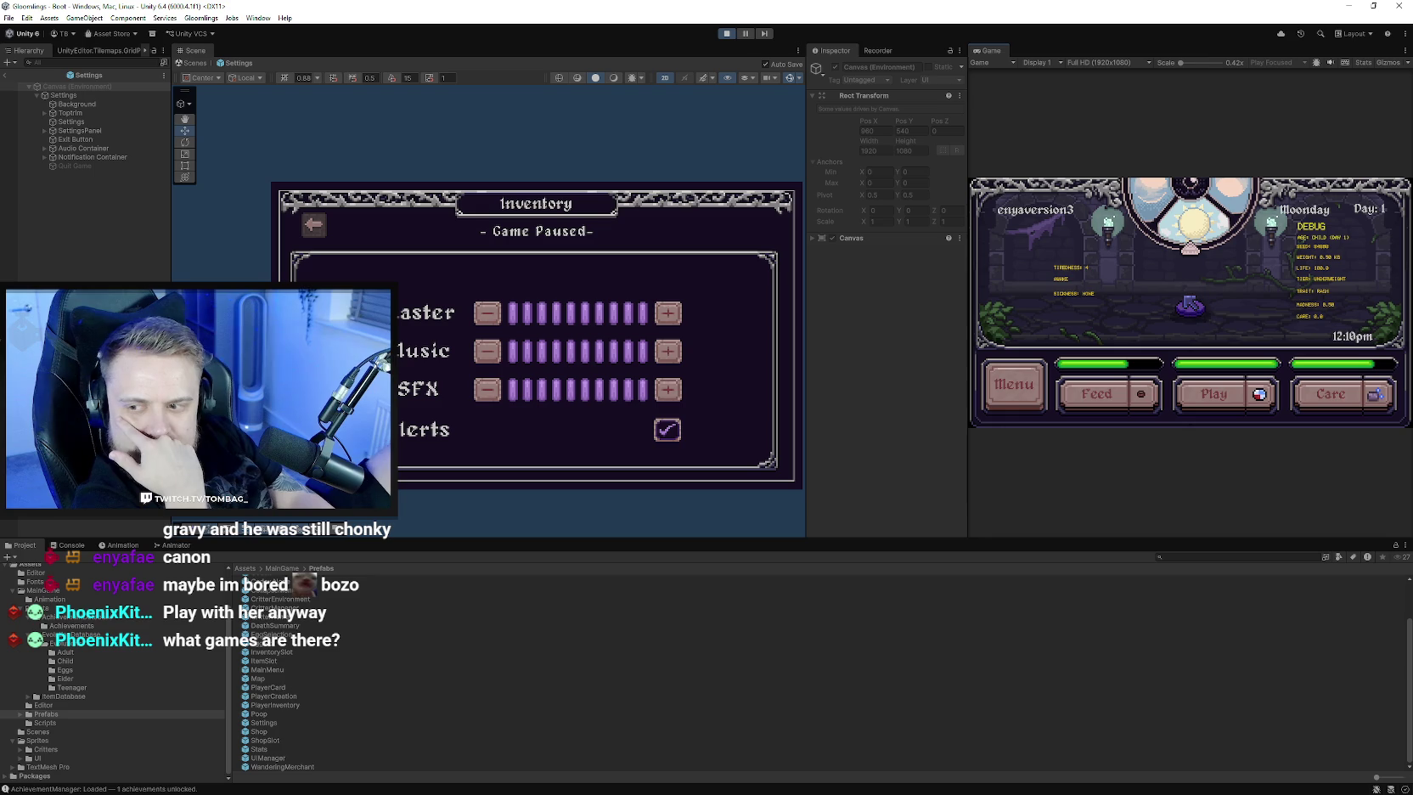
pyautogui.click(1024, 400)
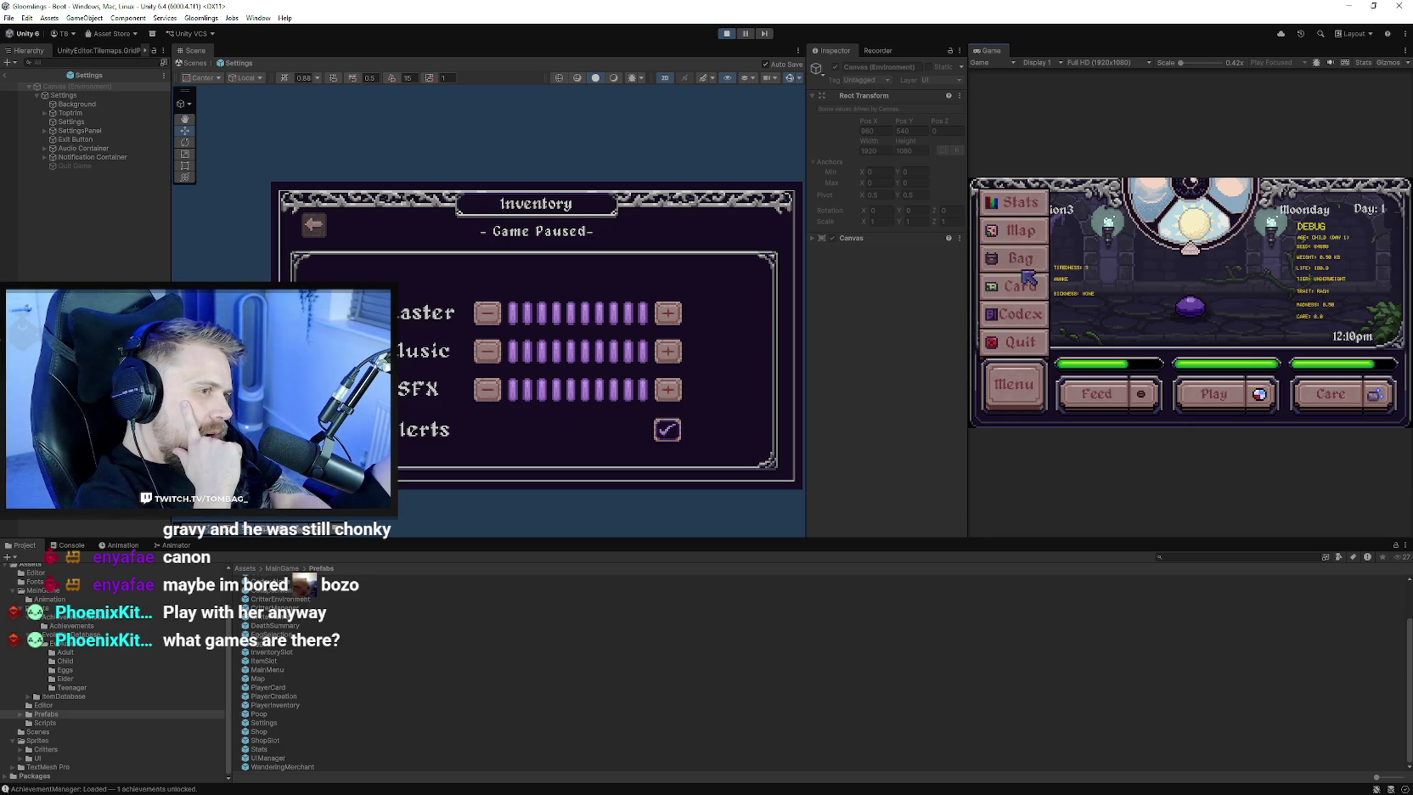
pyautogui.click(1028, 277)
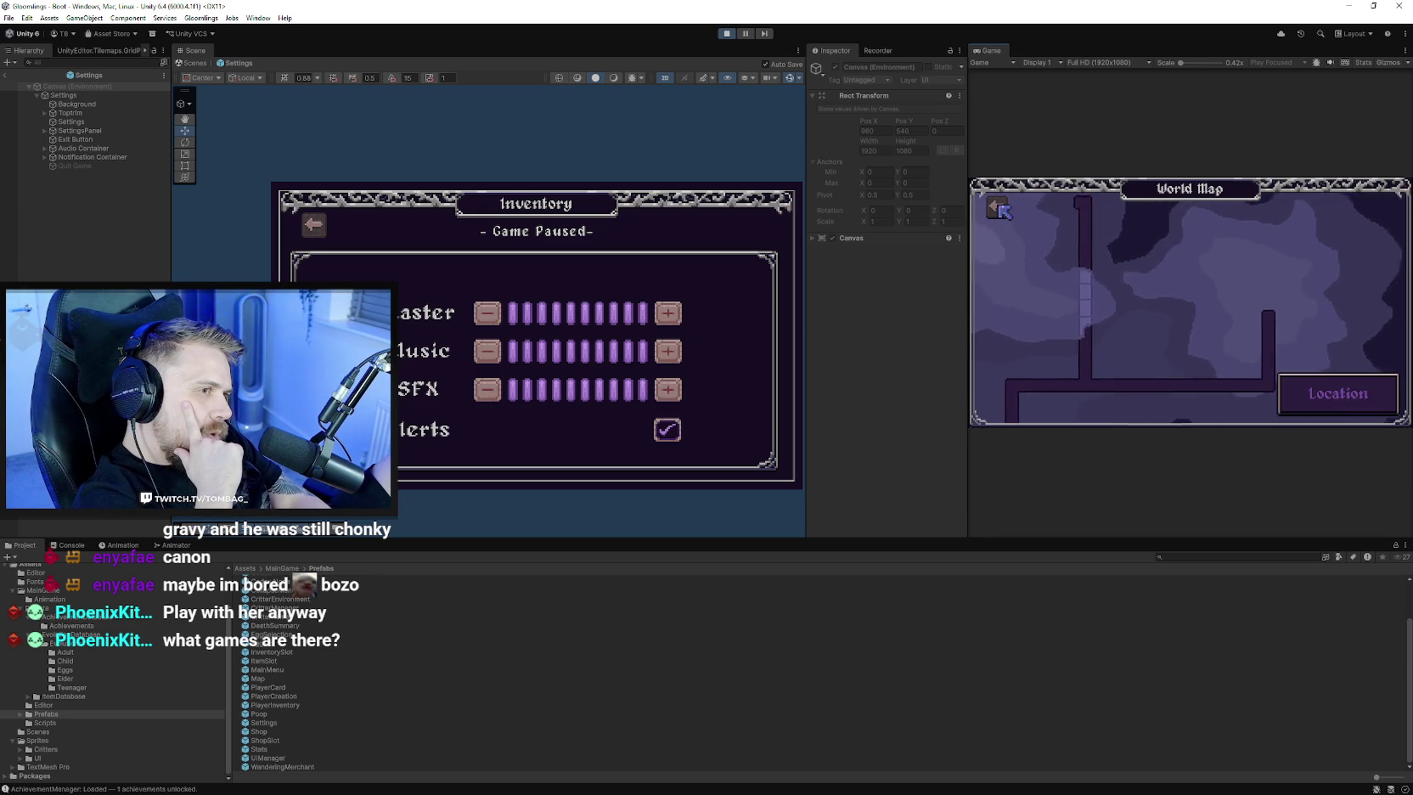
pyautogui.click(996, 207)
# - Open and close the Tamer Card, then widen the Game view panel
pyautogui.click(1014, 383)
pyautogui.click(1033, 288)
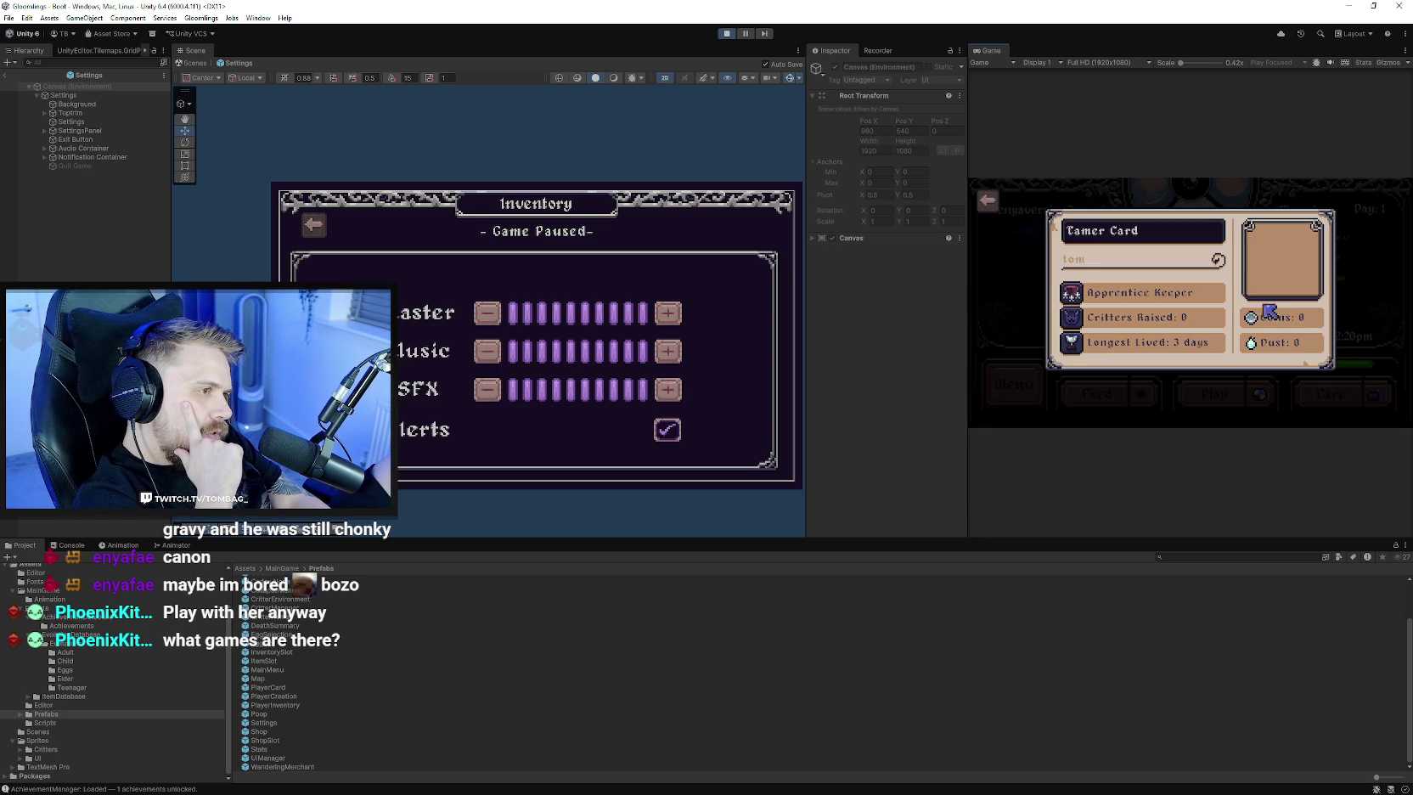
pyautogui.click(996, 206)
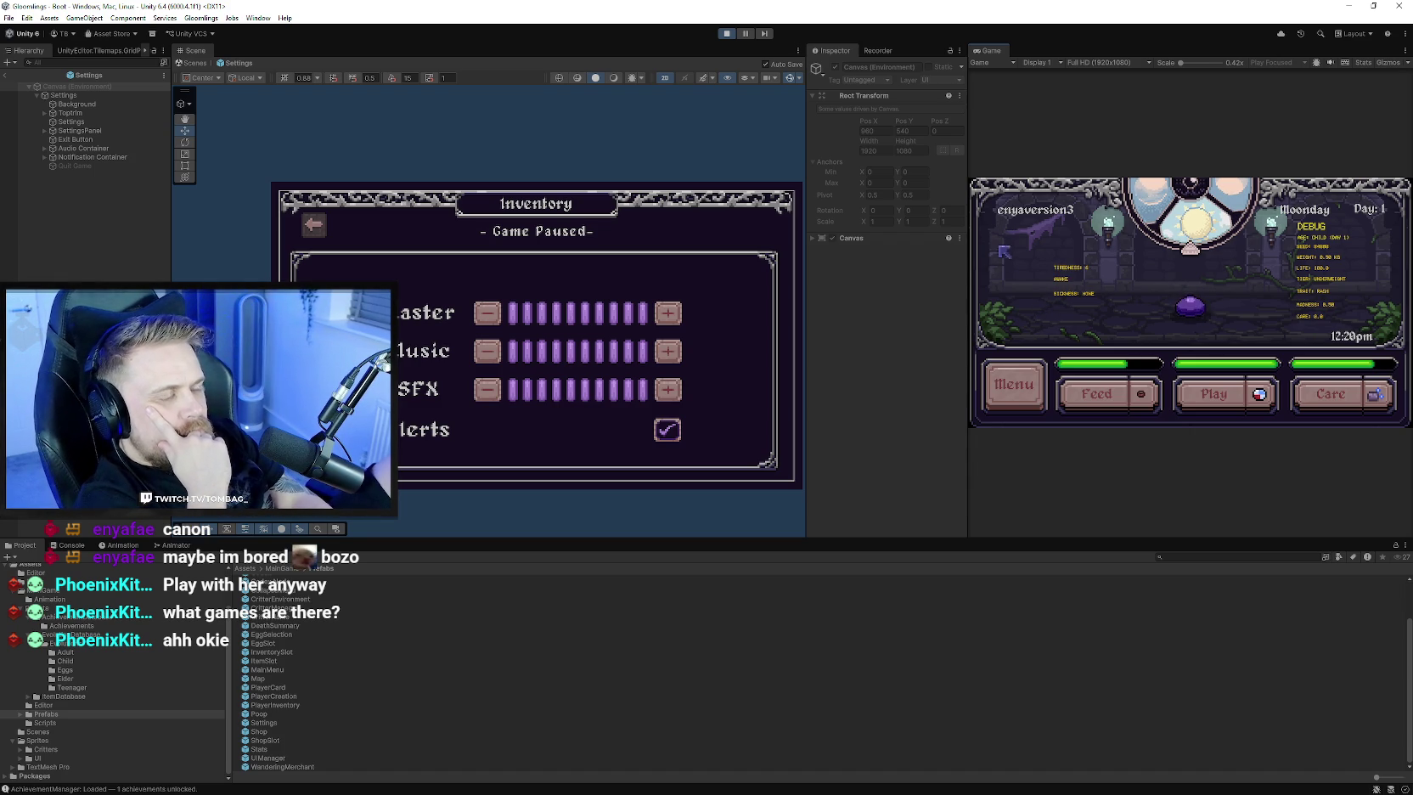
pyautogui.moveTo(969, 270)
pyautogui.mouseDown()
pyautogui.moveTo(838, 255)
pyautogui.moveTo(873, 242)
pyautogui.mouseUp()
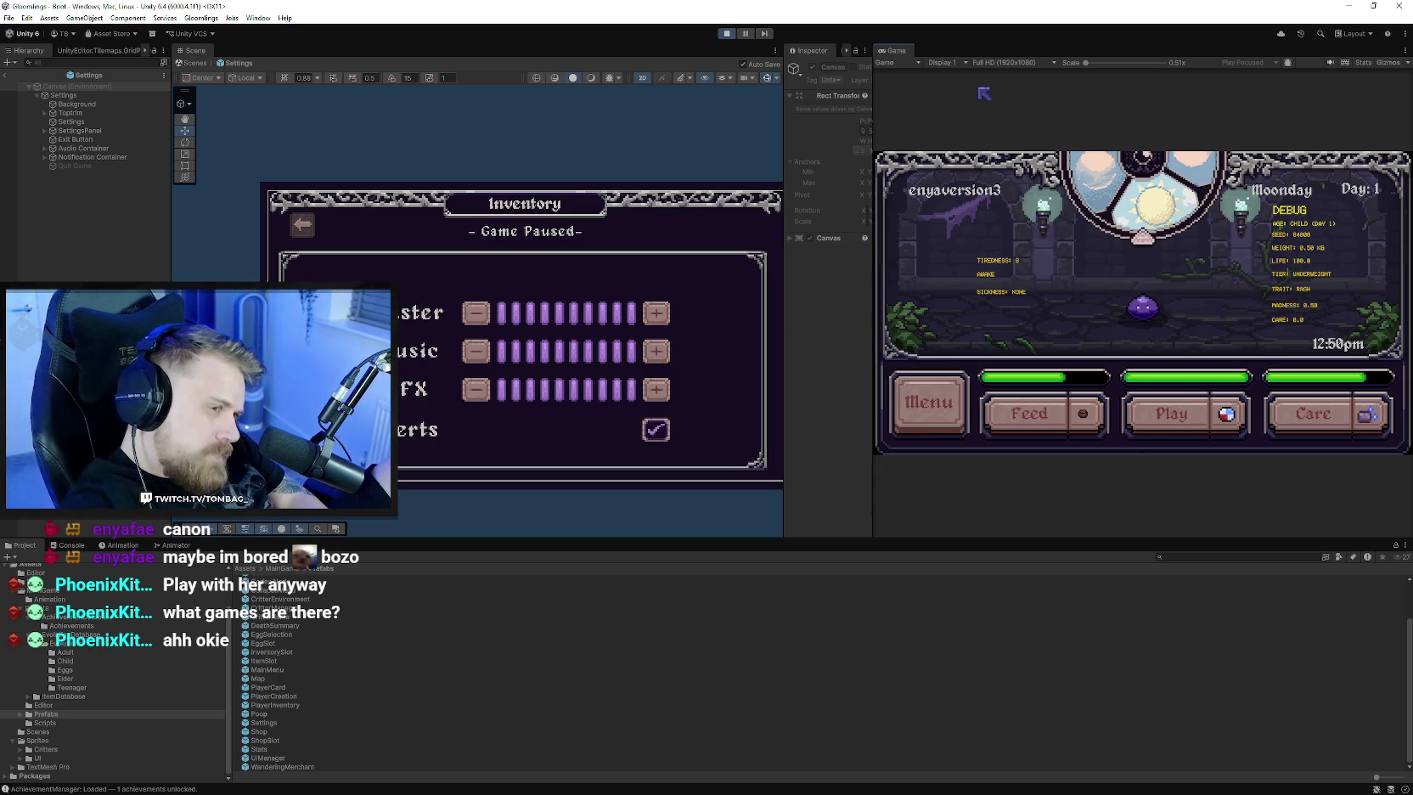
# - Toggle the in-game menu repeatedly, quit to the title screen, and continue the game
pyautogui.click(944, 417)
pyautogui.click(944, 417)
pyautogui.click(944, 423)
pyautogui.click(947, 428)
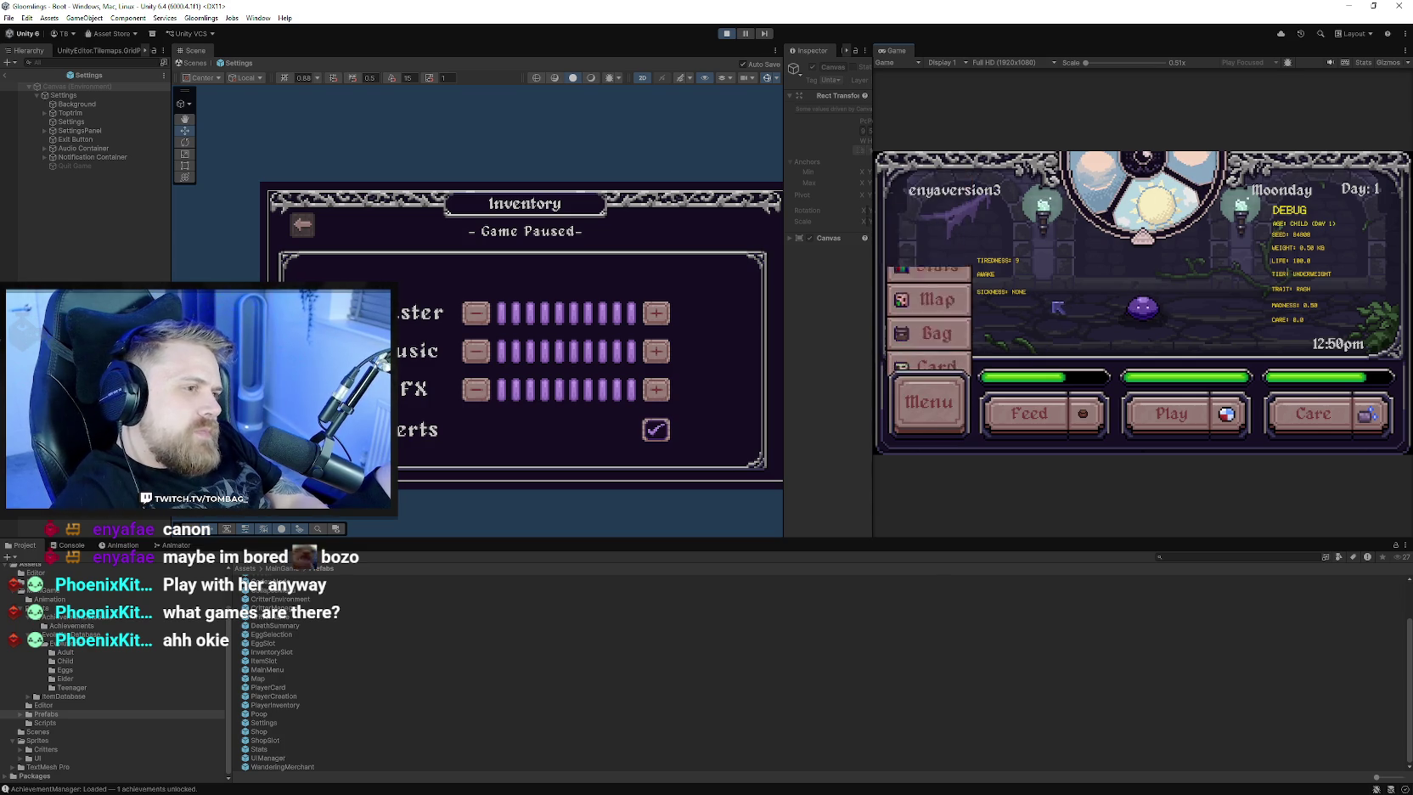
pyautogui.click(948, 428)
pyautogui.click(930, 416)
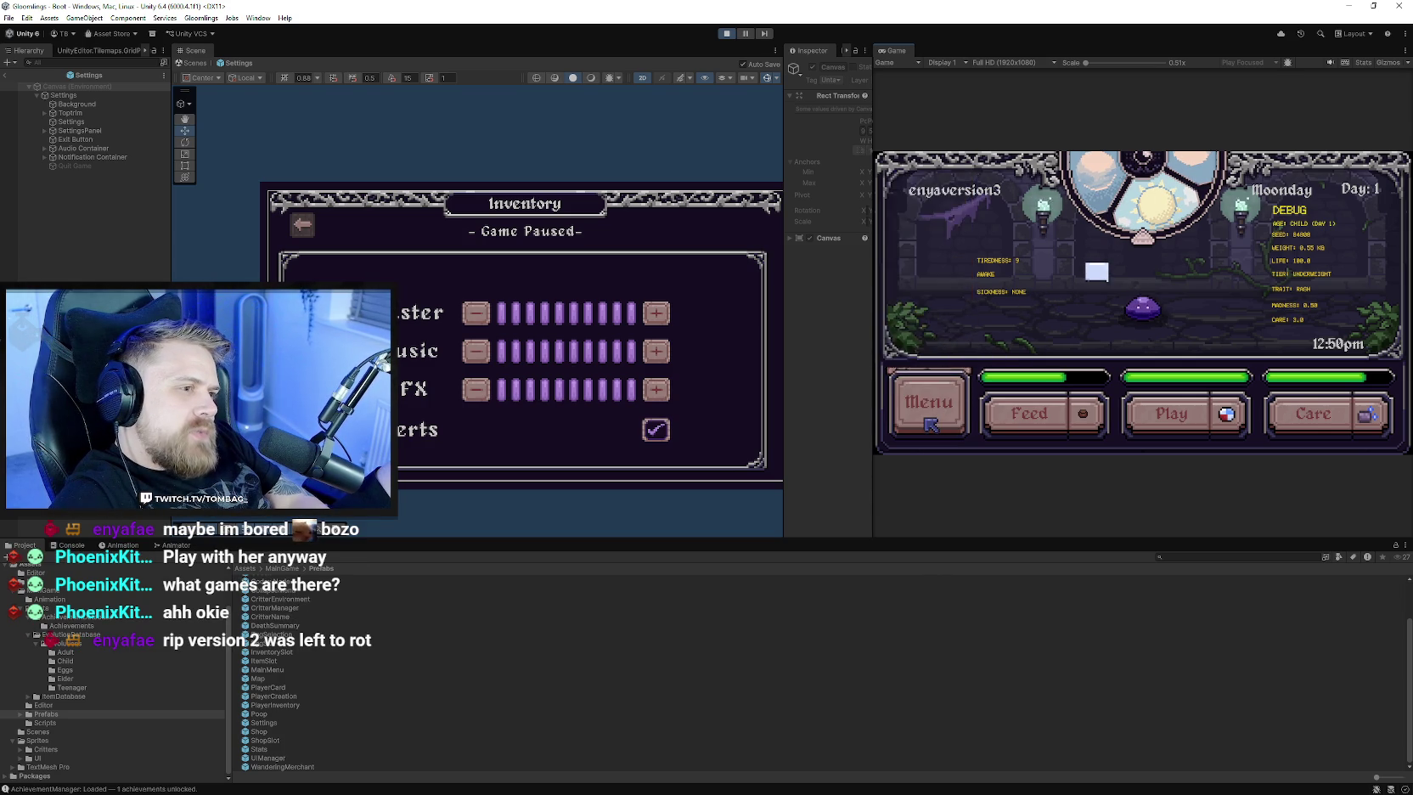
pyautogui.click(930, 416)
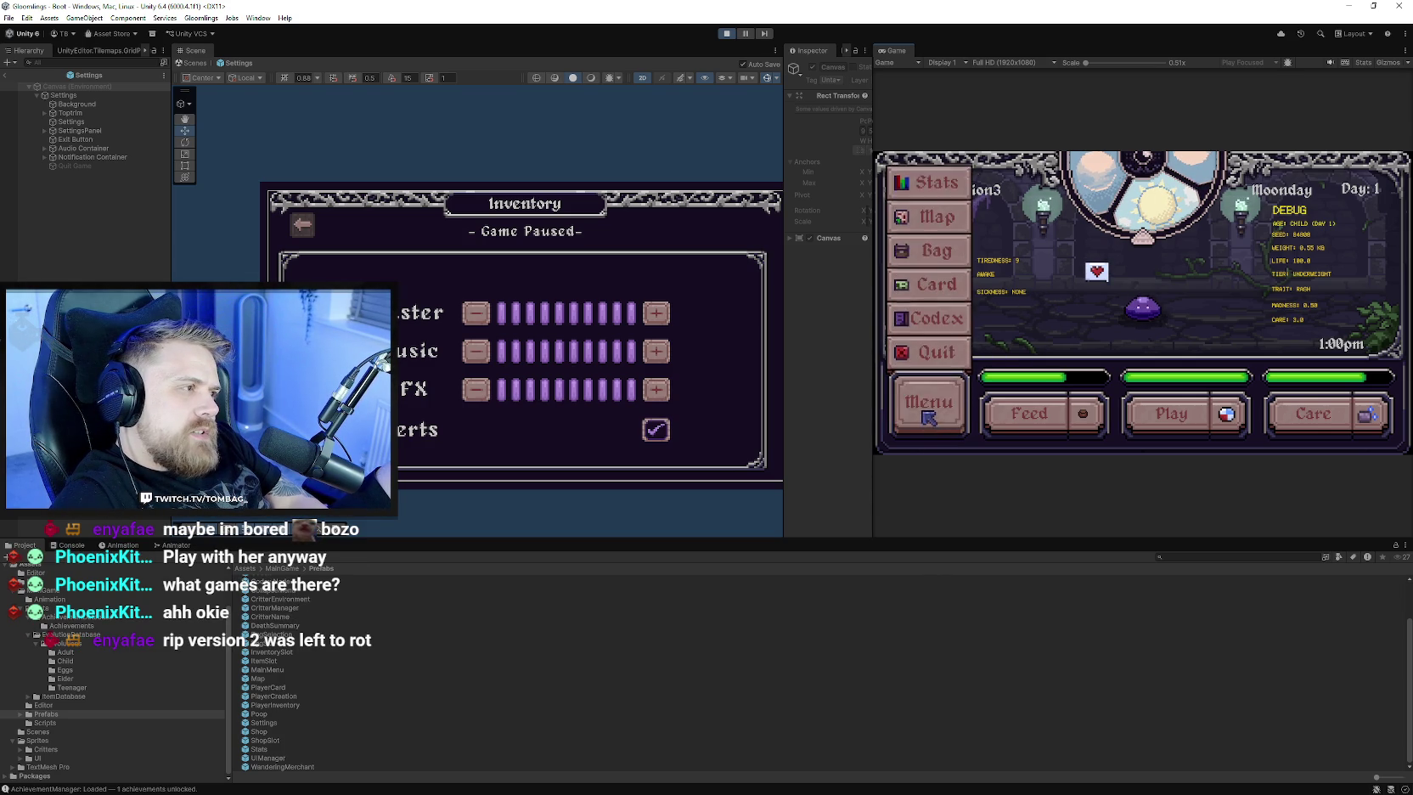
pyautogui.click(931, 407)
pyautogui.click(1136, 263)
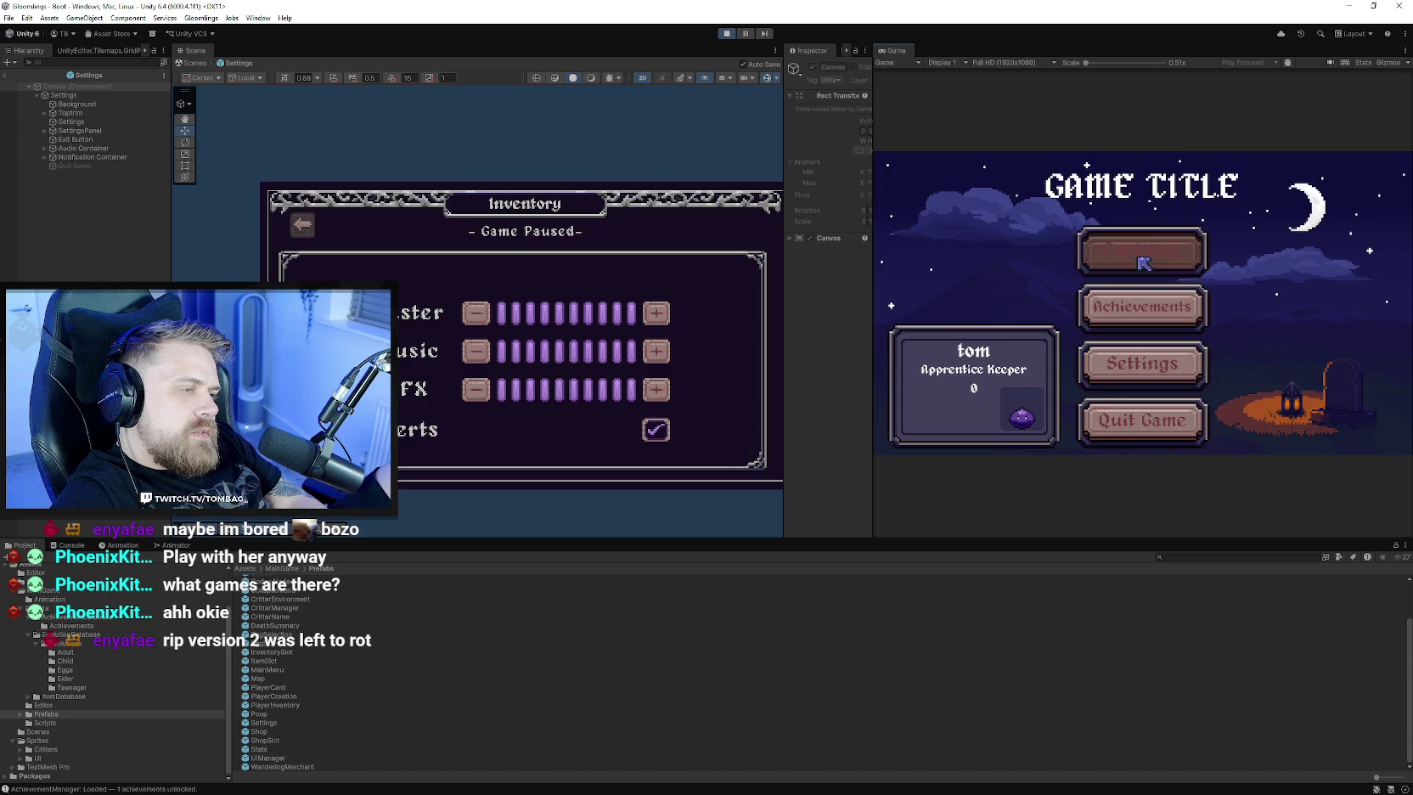
pyautogui.click(930, 416)
pyautogui.click(930, 416)
pyautogui.click(929, 418)
pyautogui.click(929, 418)
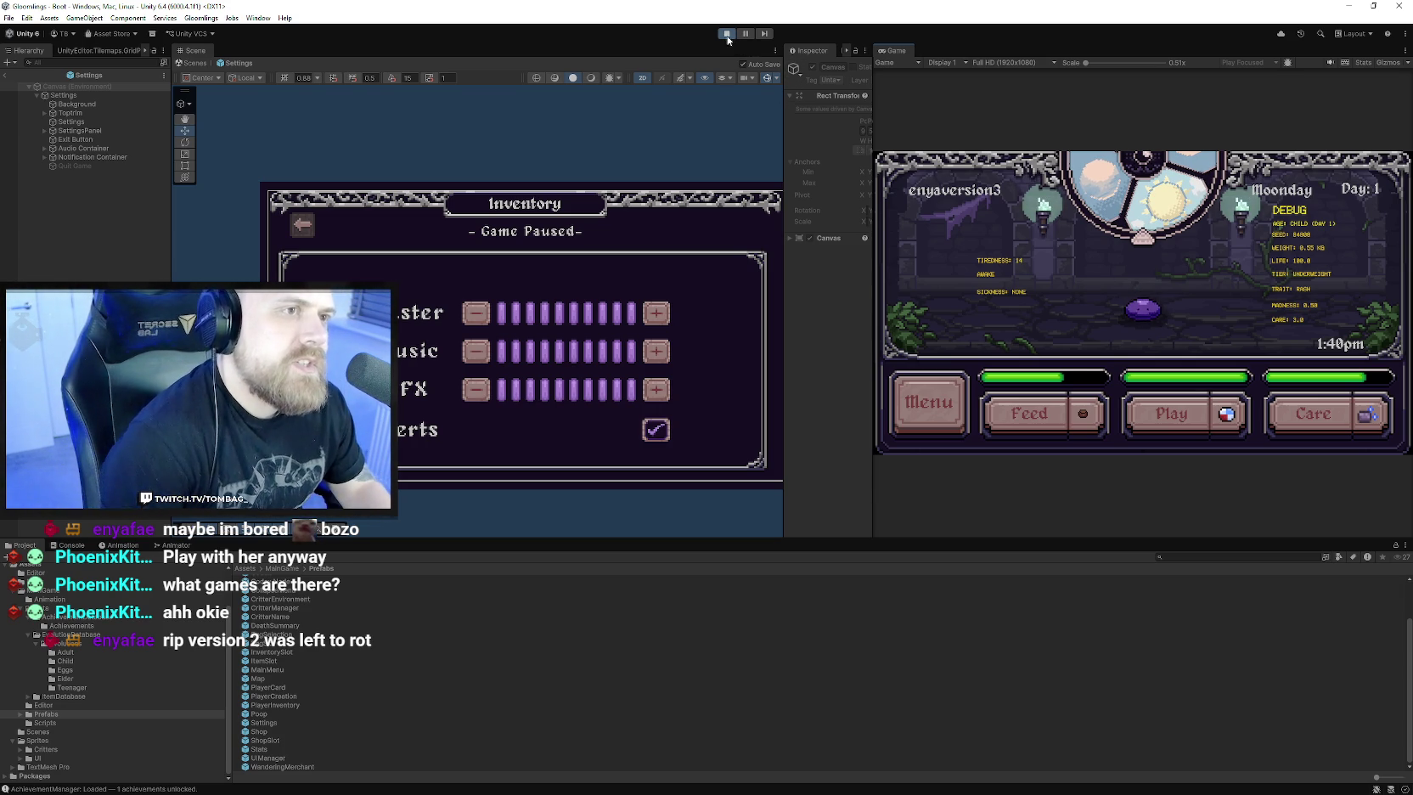
# - Stop play mode, save the scene and the project, and close Unity
pyautogui.click(726, 33)
pyautogui.click(9, 17)
pyautogui.click(25, 71)
pyautogui.click(9, 18)
pyautogui.click(37, 135)
pyautogui.click(1394, 6)
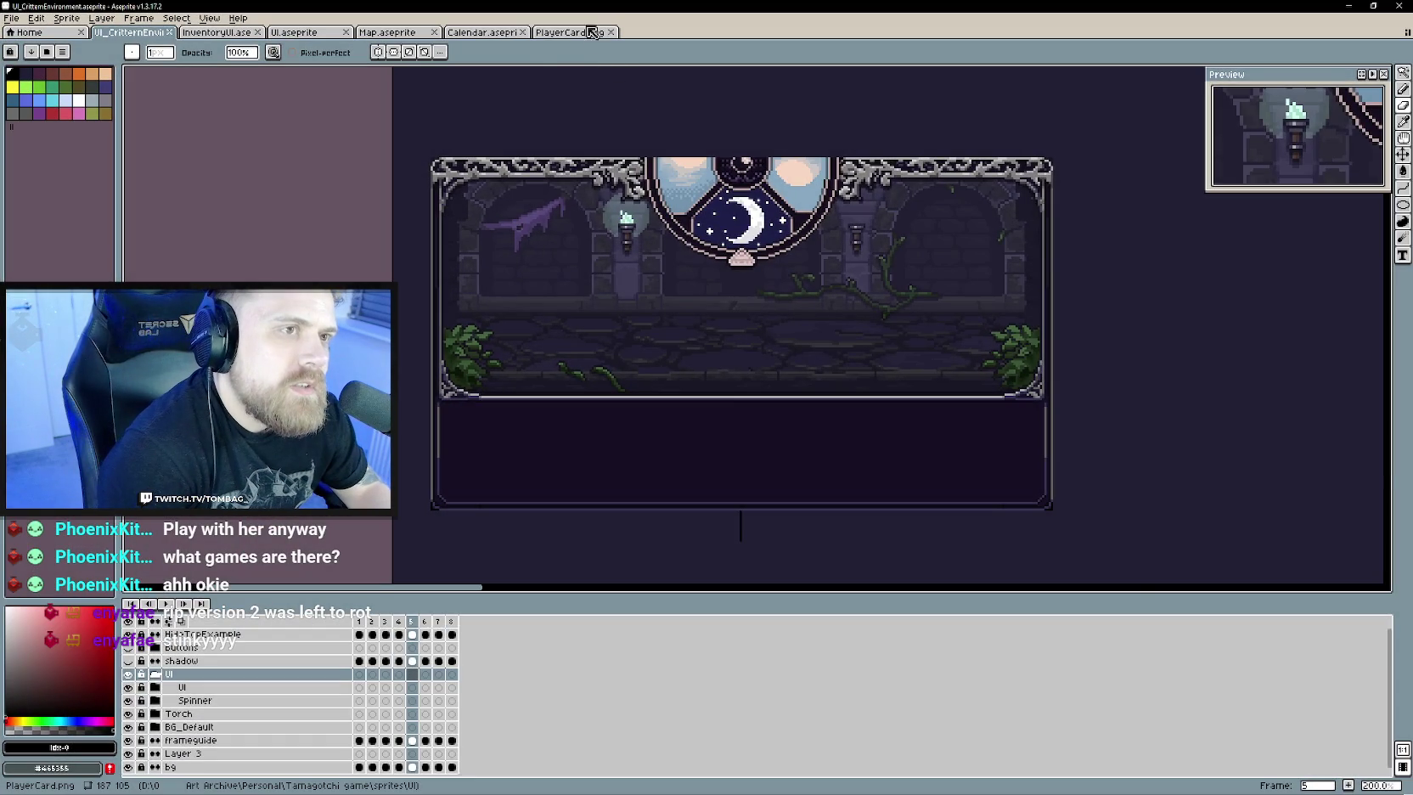
# - Look over PlayerCard.png and Calendar.aseprite, then view Map.aseprite zoomed out to 100%
pyautogui.click(567, 32)
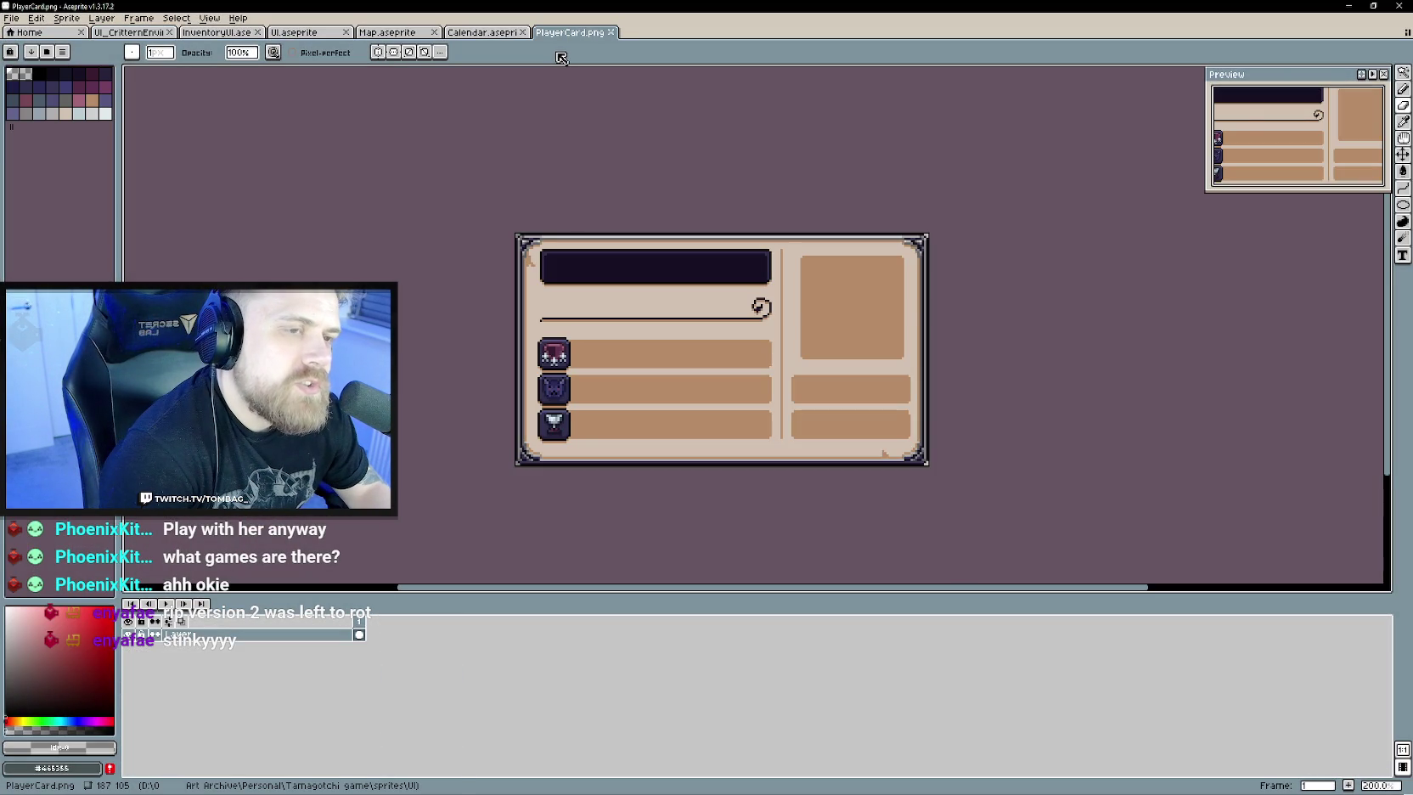
pyautogui.click(489, 34)
pyautogui.moveTo(552, 437)
pyautogui.mouseDown()
pyautogui.moveTo(662, 346)
pyautogui.moveTo(620, 307)
pyautogui.mouseUp()
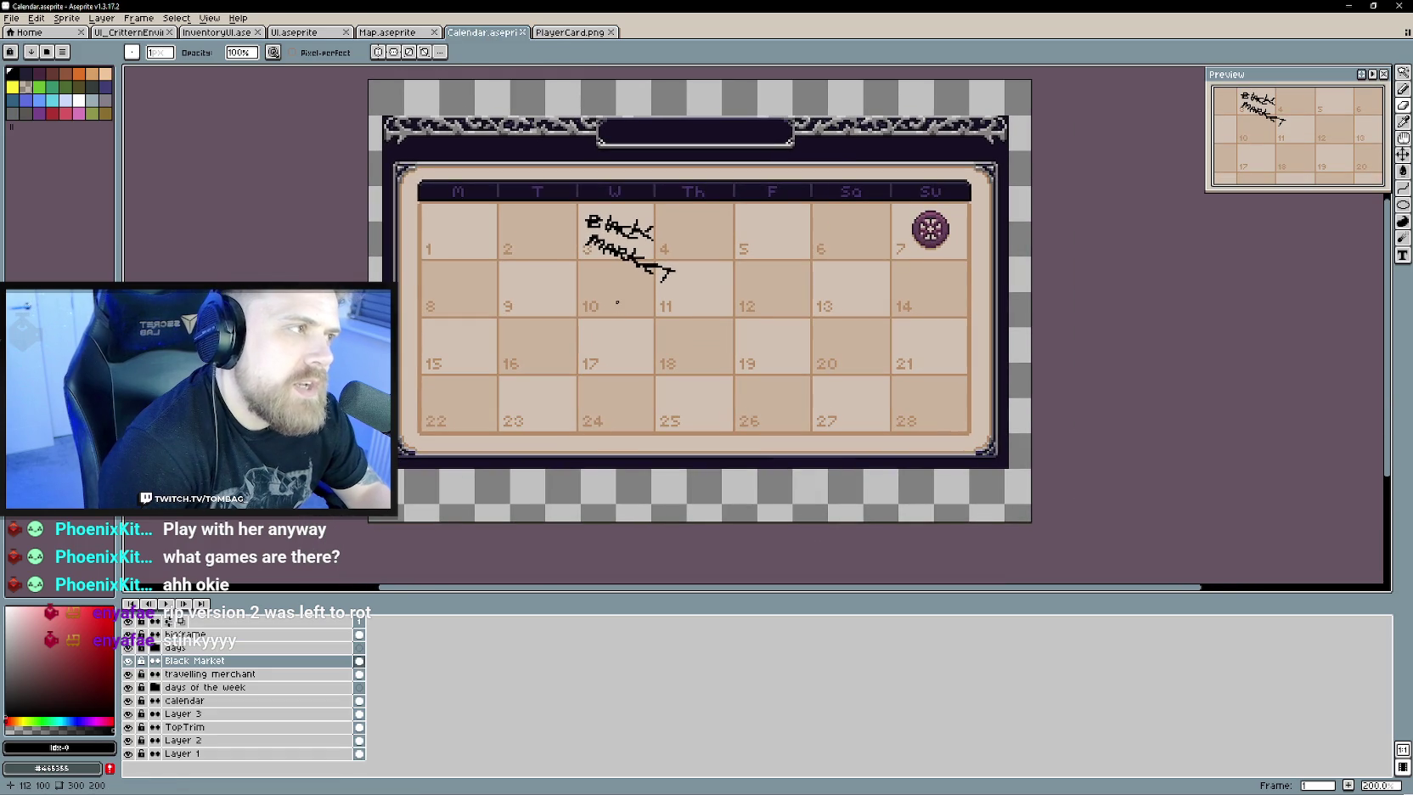
pyautogui.click(399, 33)
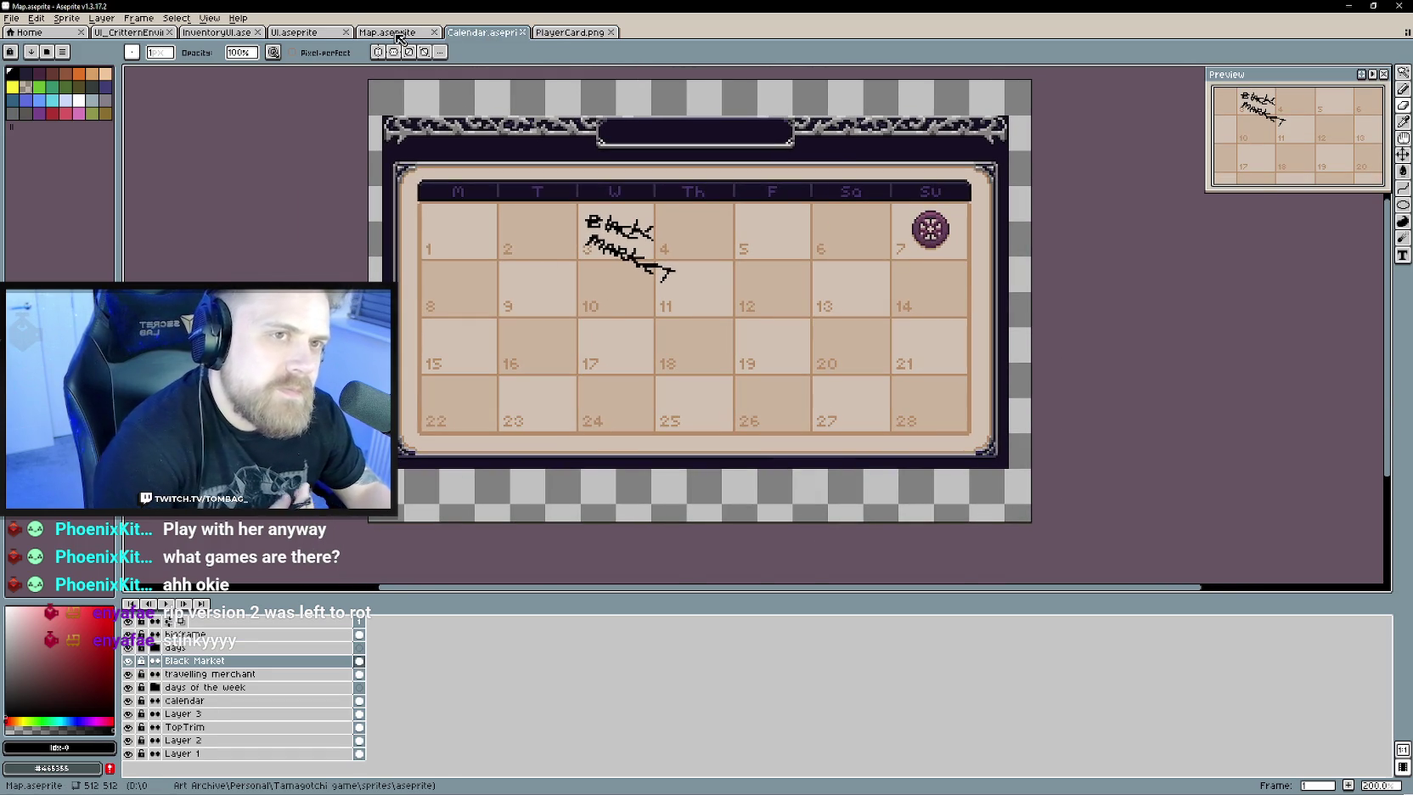
pyautogui.scroll(-1, 744, 351)
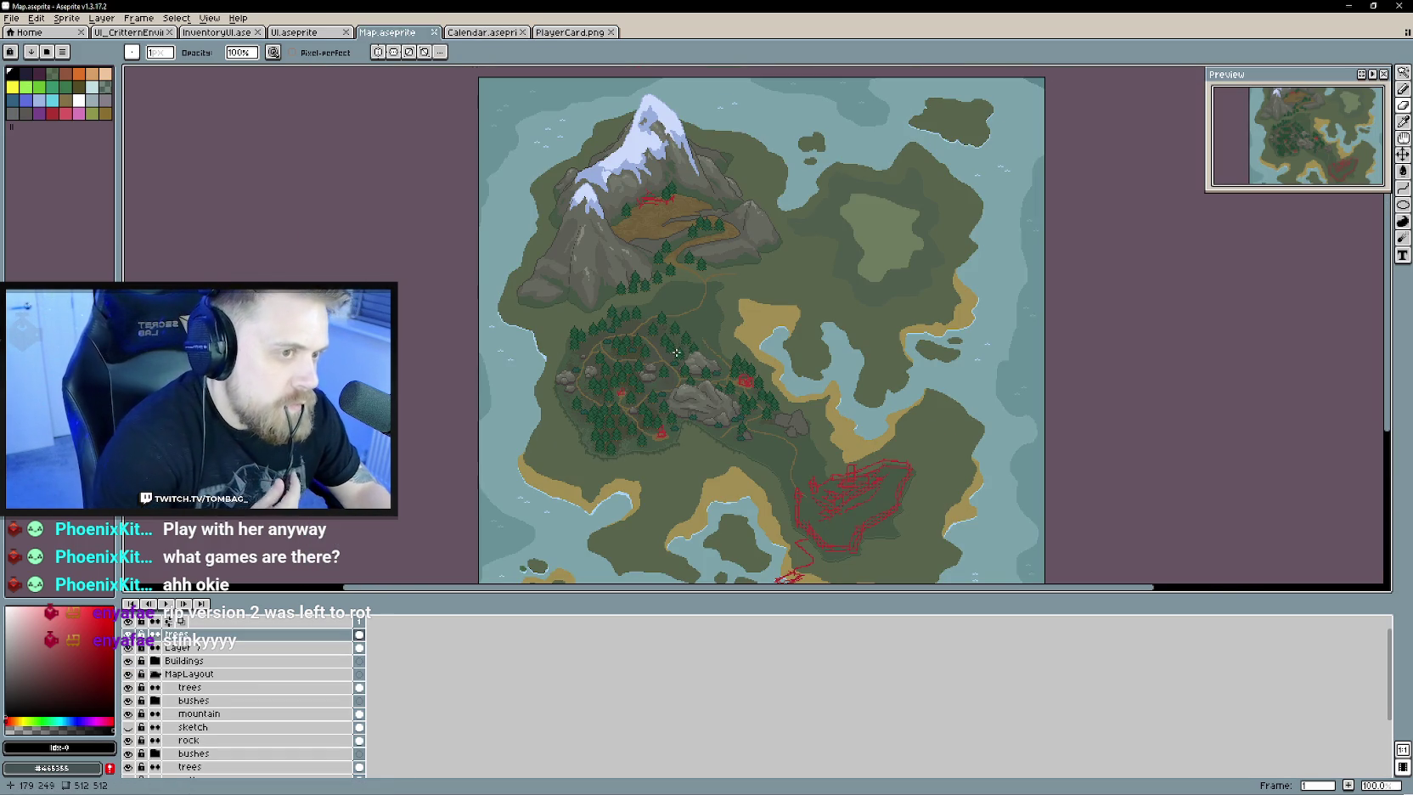